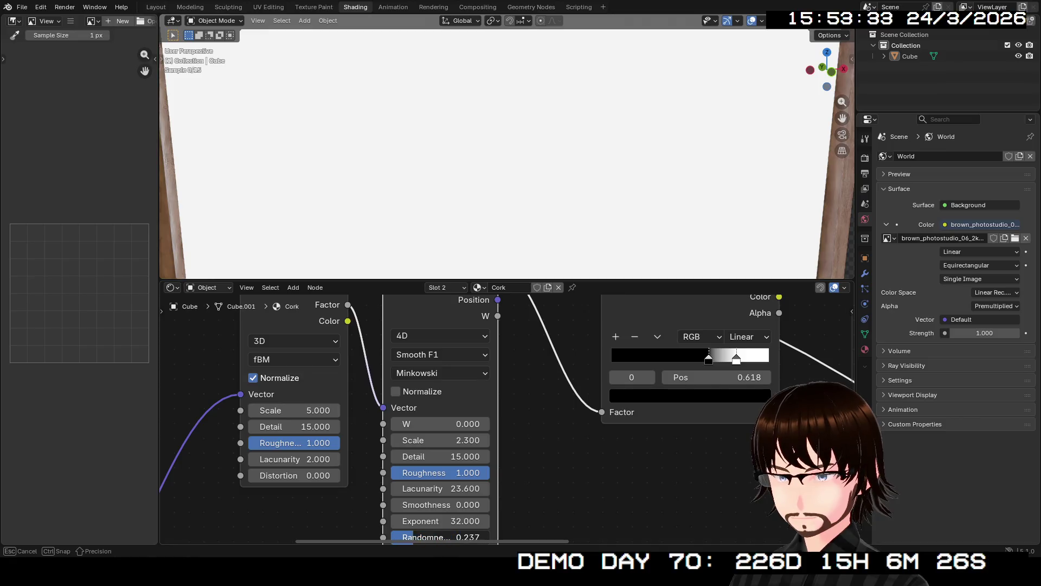
# - Retune the Voronoi: lacunarity 0, randomness 0.067, slightly raised roughness, with Detail kept at 15
pyautogui.moveTo(477, 472)
pyautogui.mouseDown()
pyautogui.moveTo(391, 473)
pyautogui.moveTo(490, 473)
pyautogui.moveTo(391, 473)
pyautogui.moveTo(490, 472)
pyautogui.moveTo(432, 472)
pyautogui.mouseUp()
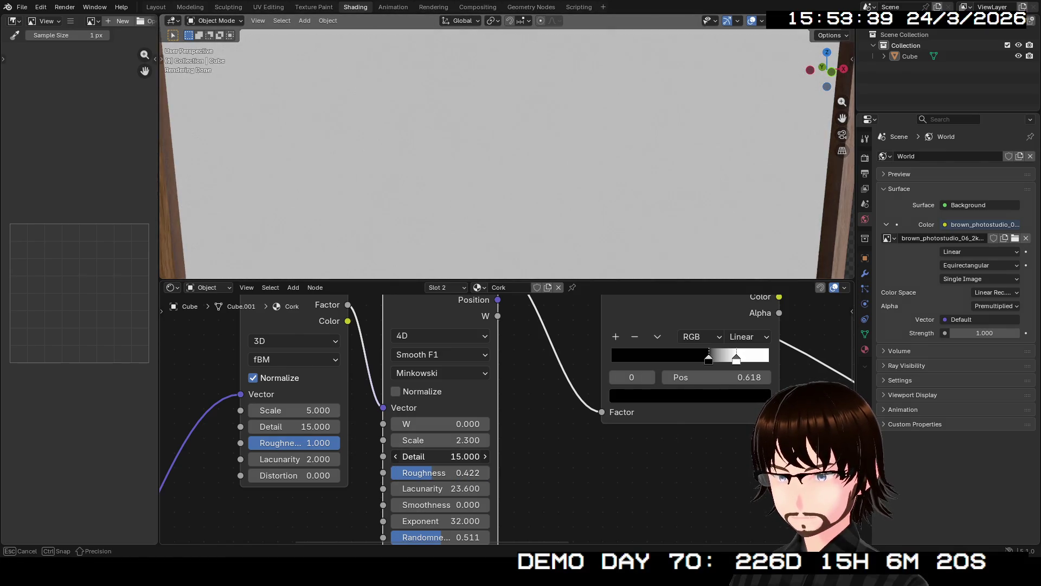
pyautogui.press('BackSpace')
pyautogui.hotkey('ctrl', 'z')
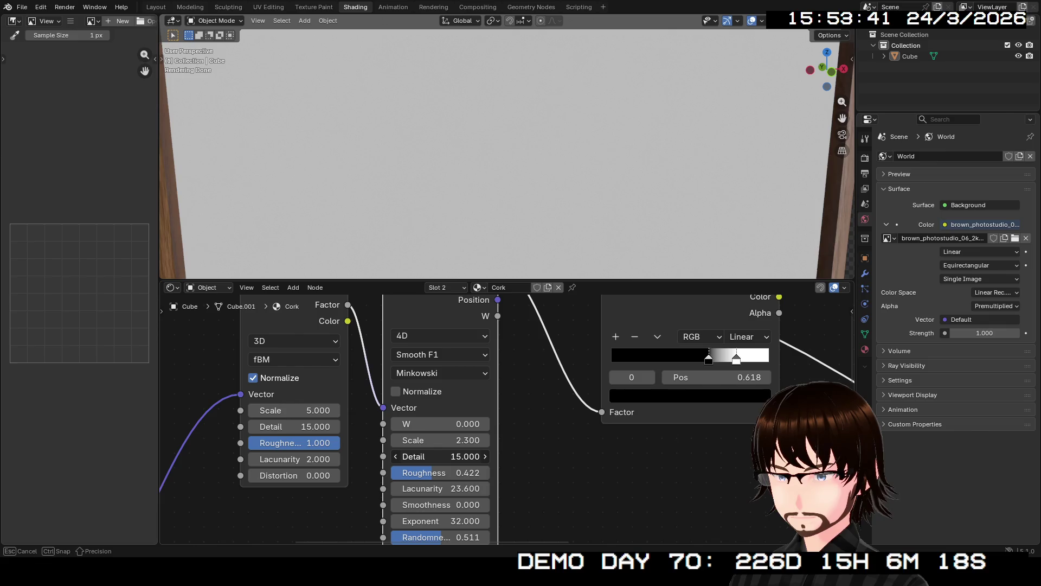
pyautogui.moveTo(434, 472)
pyautogui.mouseDown()
pyautogui.moveTo(451, 472)
pyautogui.moveTo(413, 488)
pyautogui.moveTo(440, 488)
pyautogui.mouseUp()
pyautogui.moveTo(434, 535)
pyautogui.mouseDown(button='middle')
pyautogui.moveTo(499, 434)
pyautogui.moveTo(489, 501)
pyautogui.mouseUp(button='middle')
pyautogui.moveTo(515, 501); pyautogui.dragTo(481, 501)
pyautogui.moveTo(488, 412)
pyautogui.mouseDown(button='middle')
pyautogui.moveTo(362, 468)
pyautogui.moveTo(396, 516)
pyautogui.moveTo(423, 488)
pyautogui.mouseUp(button='middle')
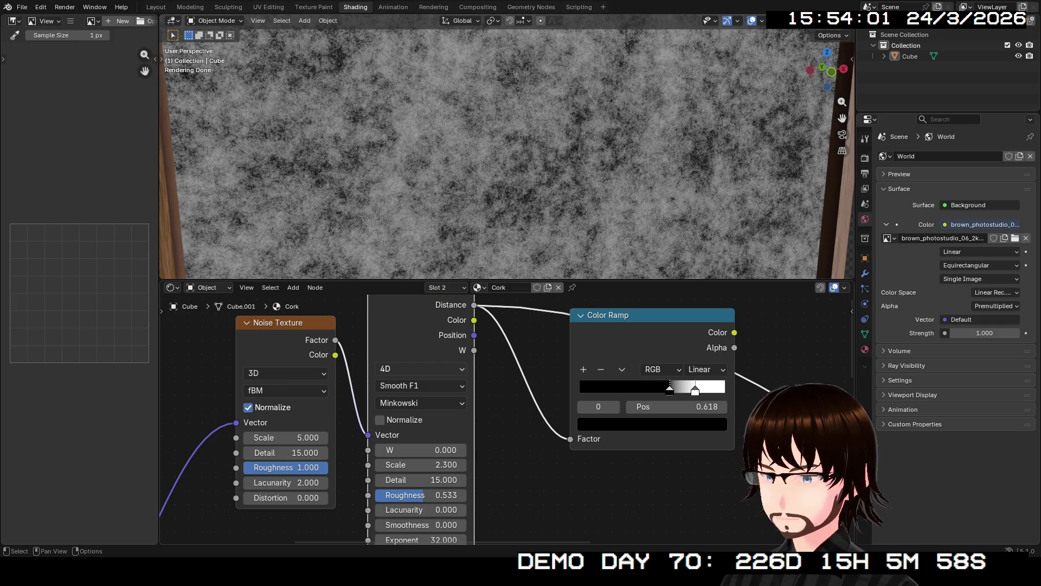
pyautogui.moveTo(423, 488); pyautogui.dragTo(421, 532, button='middle')
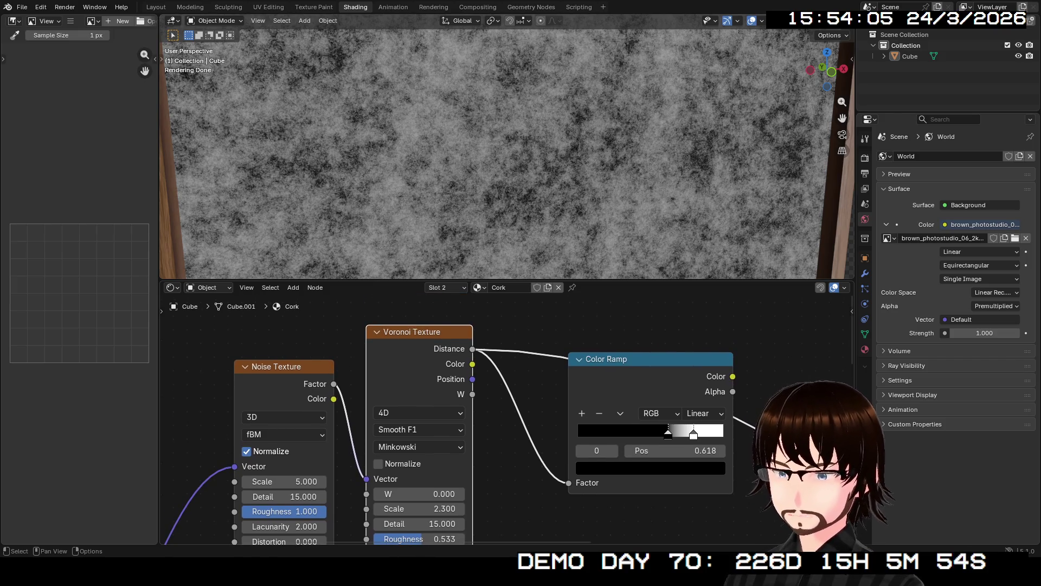
# - Preview the Voronoi outputs and Color Ramp, then squeeze the ramp's stops to 0.109 and 0.218
pyautogui.keyDown('ctrl'); pyautogui.keyDown('shift'); pyautogui.click(419, 402); pyautogui.keyUp('shift'); pyautogui.keyUp('ctrl')
pyautogui.keyDown('ctrl'); pyautogui.keyDown('shift'); pyautogui.click(420, 401); pyautogui.keyUp('shift'); pyautogui.keyUp('ctrl')
pyautogui.keyDown('ctrl'); pyautogui.keyDown('shift'); pyautogui.click(419, 402); pyautogui.keyUp('shift'); pyautogui.keyUp('ctrl')
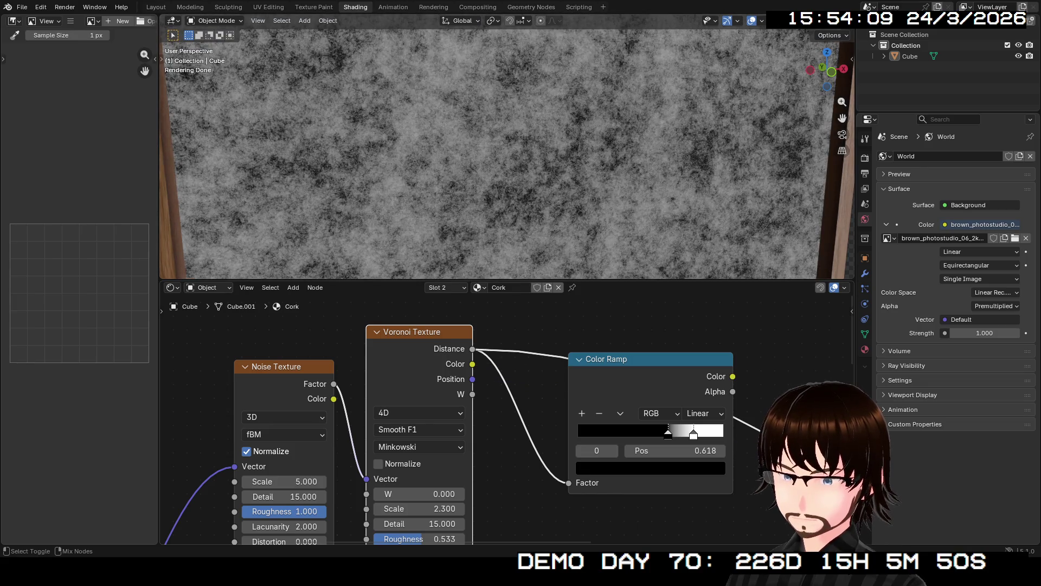
pyautogui.keyDown('ctrl'); pyautogui.keyDown('shift'); pyautogui.click(651, 401); pyautogui.keyUp('shift'); pyautogui.keyUp('ctrl')
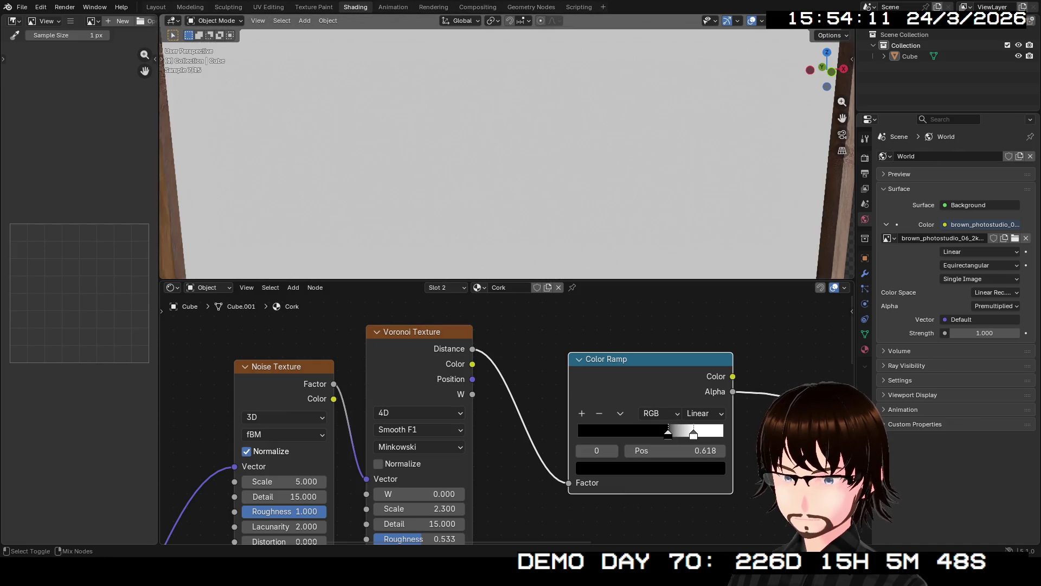
pyautogui.moveTo(669, 429)
pyautogui.mouseDown()
pyautogui.moveTo(585, 429)
pyautogui.moveTo(624, 429)
pyautogui.moveTo(604, 430)
pyautogui.mouseUp()
pyautogui.moveTo(693, 431); pyautogui.dragTo(608, 431)
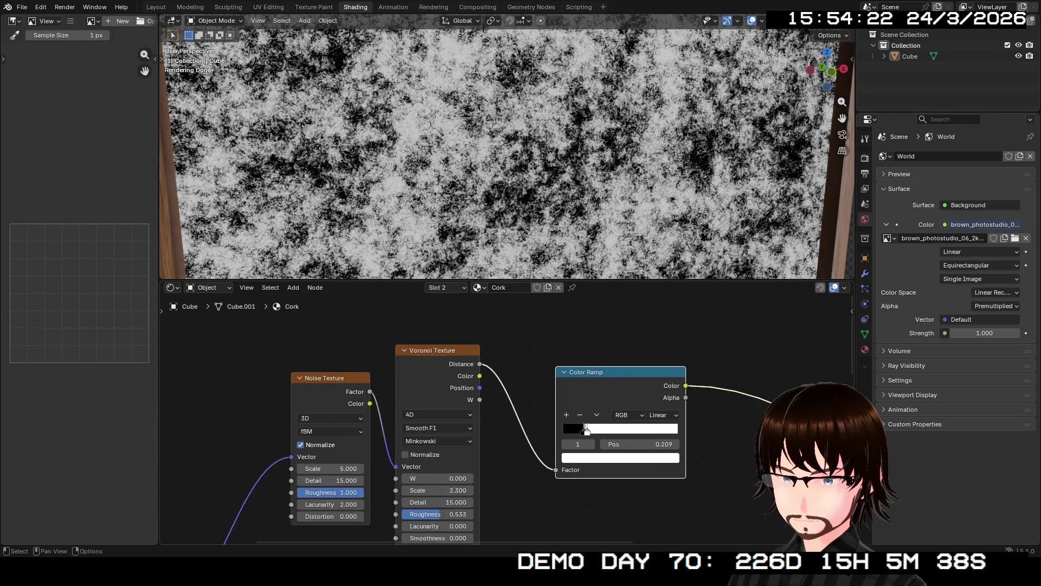
# - Move the Material Output and Principled BSDF nodes aside to make room
pyautogui.scroll(-4, 608, 431)
pyautogui.scroll(-1, 640, 517)
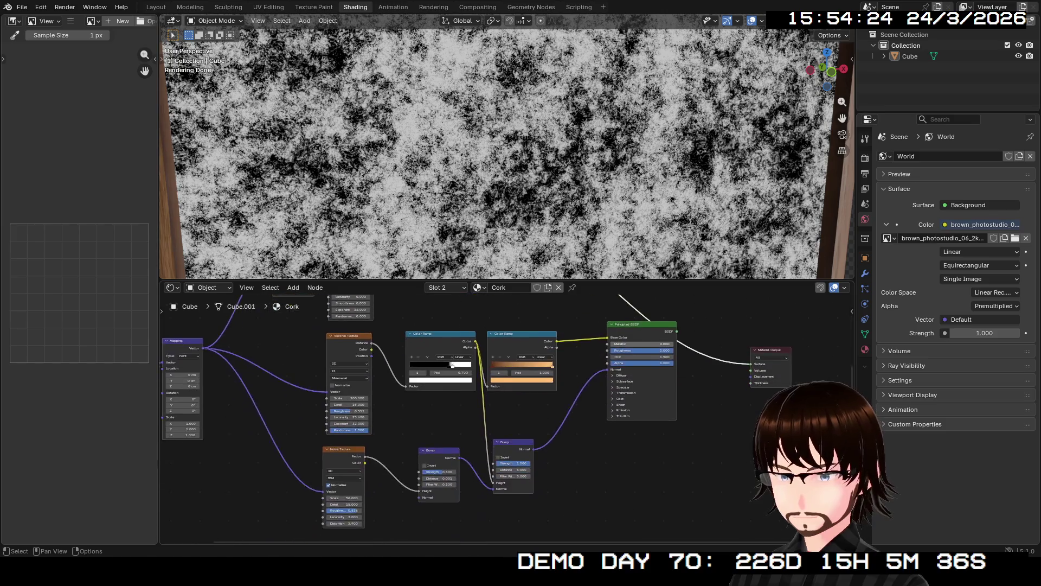
pyautogui.moveTo(640, 517); pyautogui.dragTo(587, 491, button='middle')
pyautogui.moveTo(721, 413); pyautogui.dragTo(801, 366)
pyautogui.moveTo(801, 366); pyautogui.dragTo(803, 324, button='middle')
pyautogui.moveTo(594, 350); pyautogui.dragTo(657, 359)
pyautogui.moveTo(656, 358); pyautogui.dragTo(641, 425, button='middle')
# - Duplicate the brown Color Ramp and insert the copy into the link after the first ramp
pyautogui.click(382, 302)
pyautogui.click(458, 422)
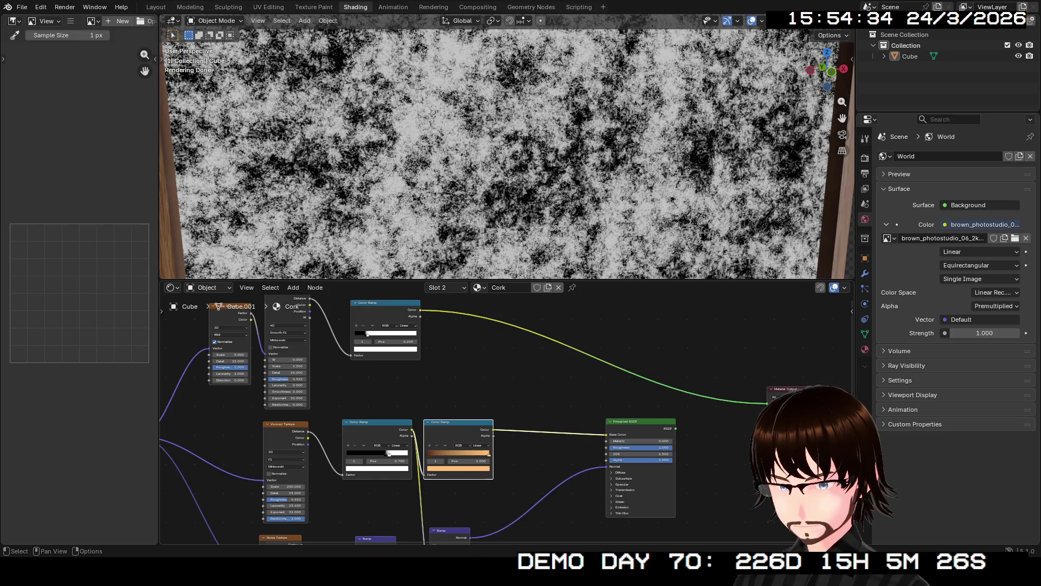
pyautogui.hotkey('shift', 'd')
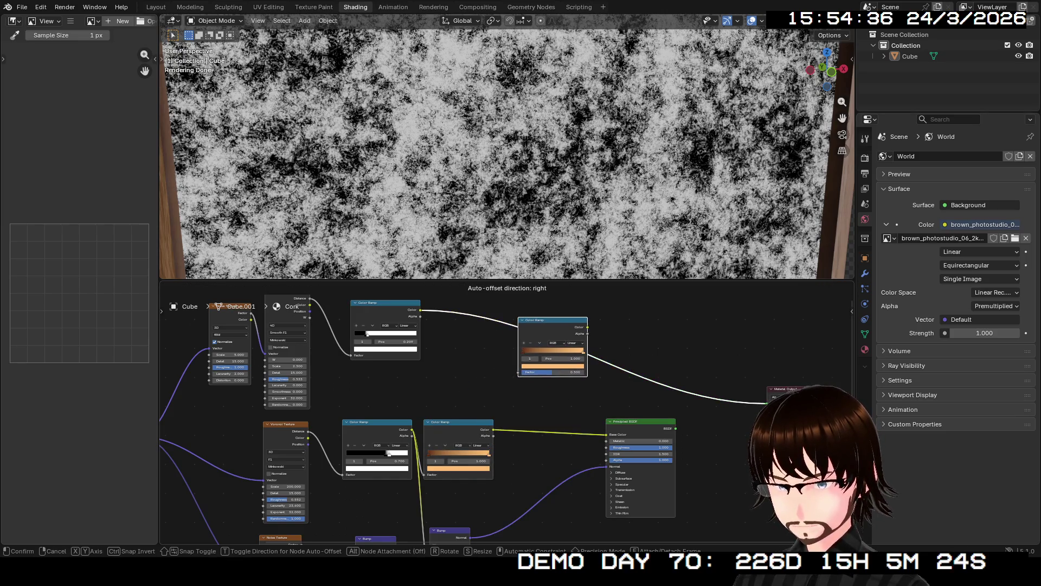
pyautogui.press('Return')
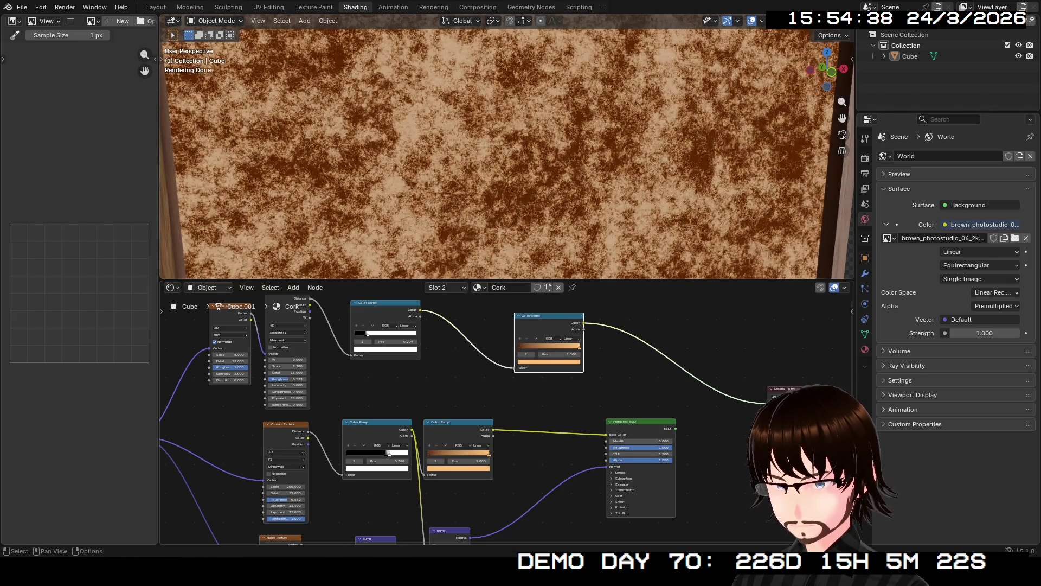
pyautogui.press('g')
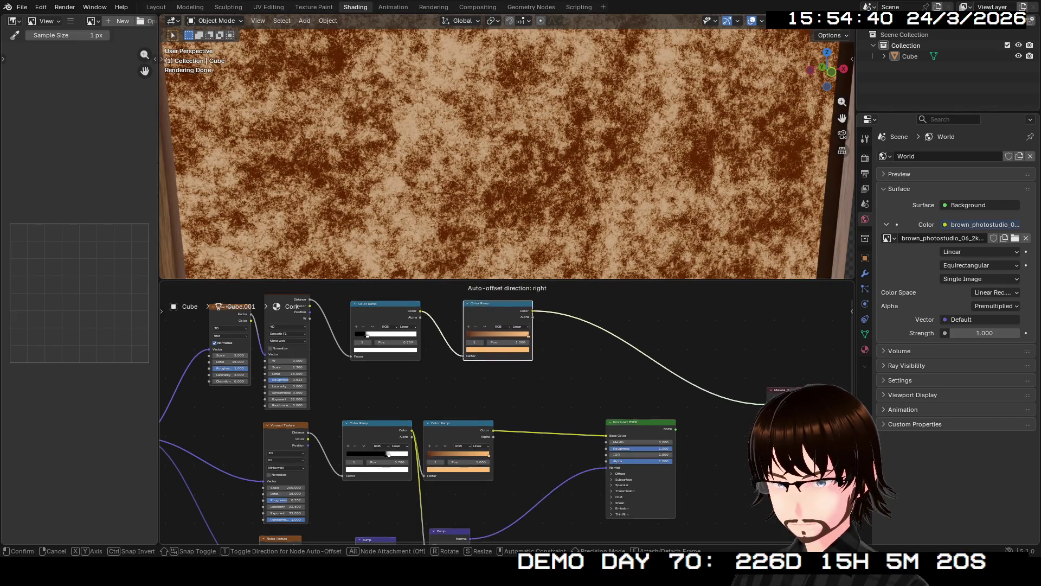
pyautogui.press('Return')
# - Add a Mix Color node from the 'mi' node search and place it in the graph
pyautogui.moveTo(488, 406)
pyautogui.mouseDown(button='middle')
pyautogui.moveTo(441, 369)
pyautogui.moveTo(433, 396)
pyautogui.mouseUp(button='middle')
pyautogui.click(432, 396)
pyautogui.hotkey('shift', 'a')
pyautogui.click(450, 386)
pyautogui.write('mi')
pyautogui.click(567, 424)
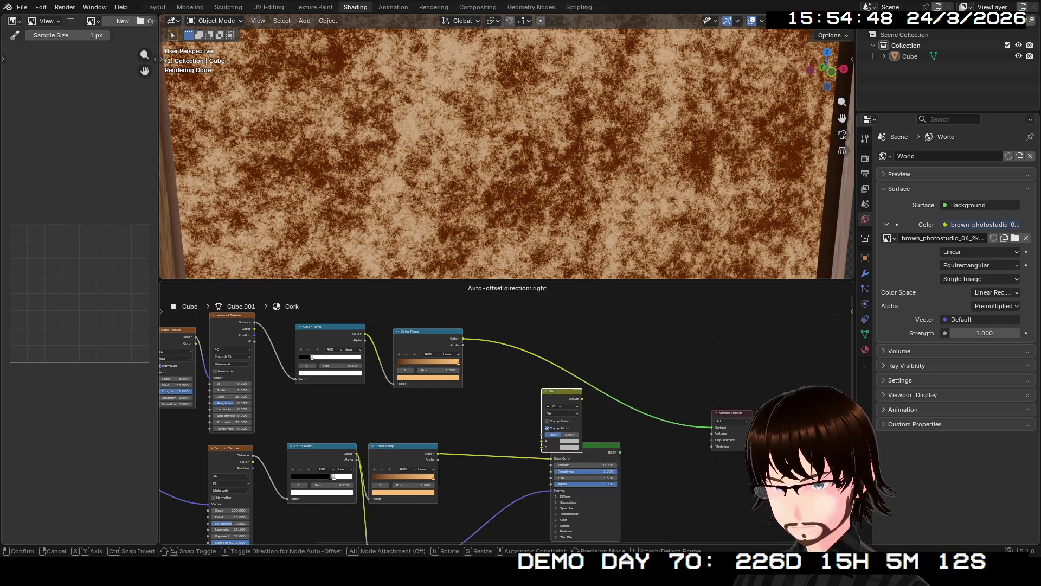
pyautogui.click(538, 404)
# - Connect the Color Ramp into the Mix node and preview the mix on the board
pyautogui.moveTo(463, 339); pyautogui.dragTo(519, 438)
pyautogui.keyDown('ctrl'); pyautogui.keyDown('shift'); pyautogui.click(547, 407); pyautogui.keyUp('shift'); pyautogui.keyUp('ctrl')
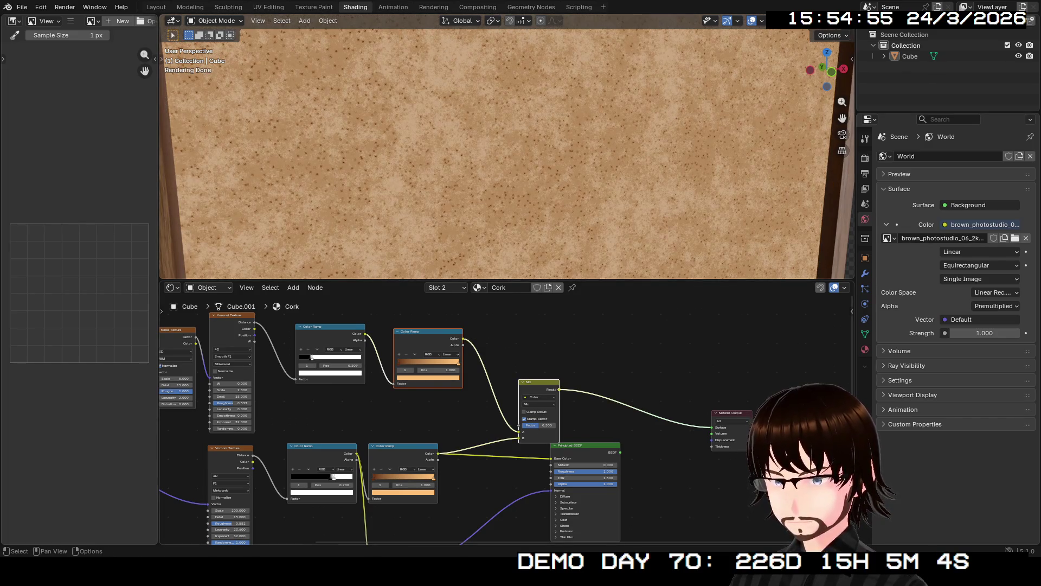
pyautogui.scroll(4, 507, 434)
pyautogui.click(570, 389)
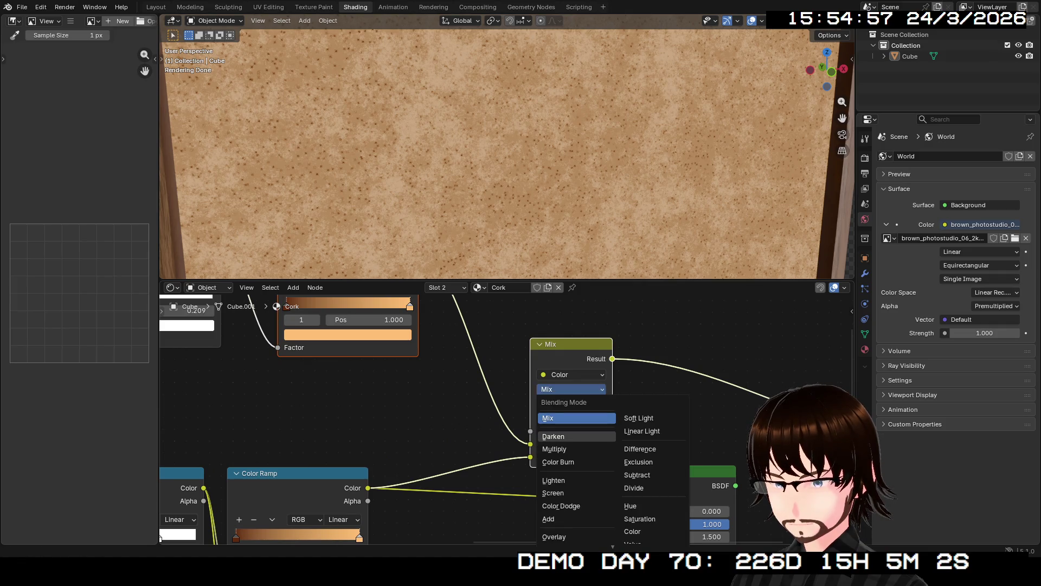
# - Try the Mix node's Darken, Multiply and Color Burn blend modes
pyautogui.click(576, 436)
pyautogui.click(570, 389)
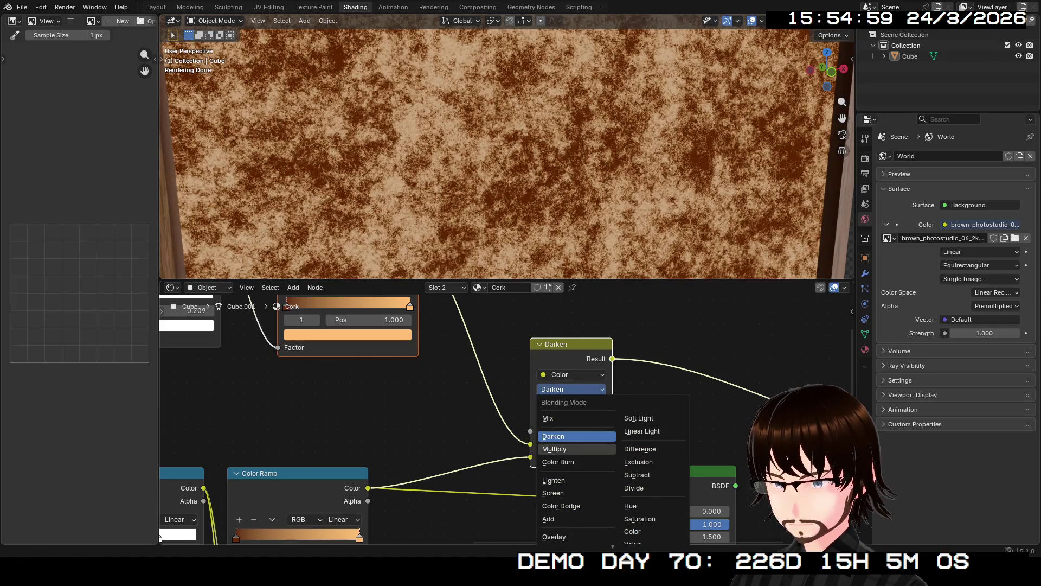
pyautogui.click(554, 449)
pyautogui.click(570, 389)
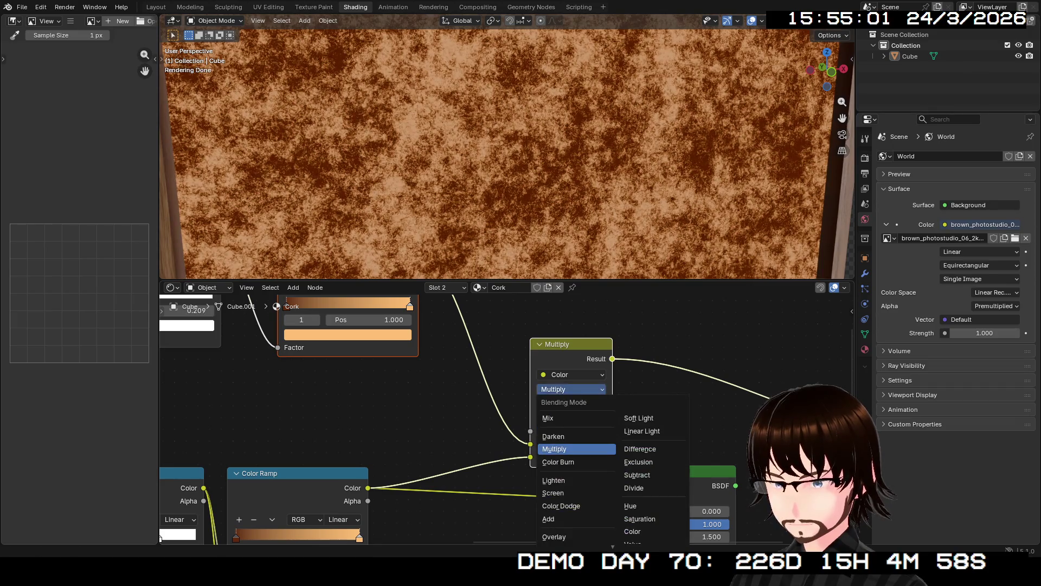
pyautogui.click(558, 462)
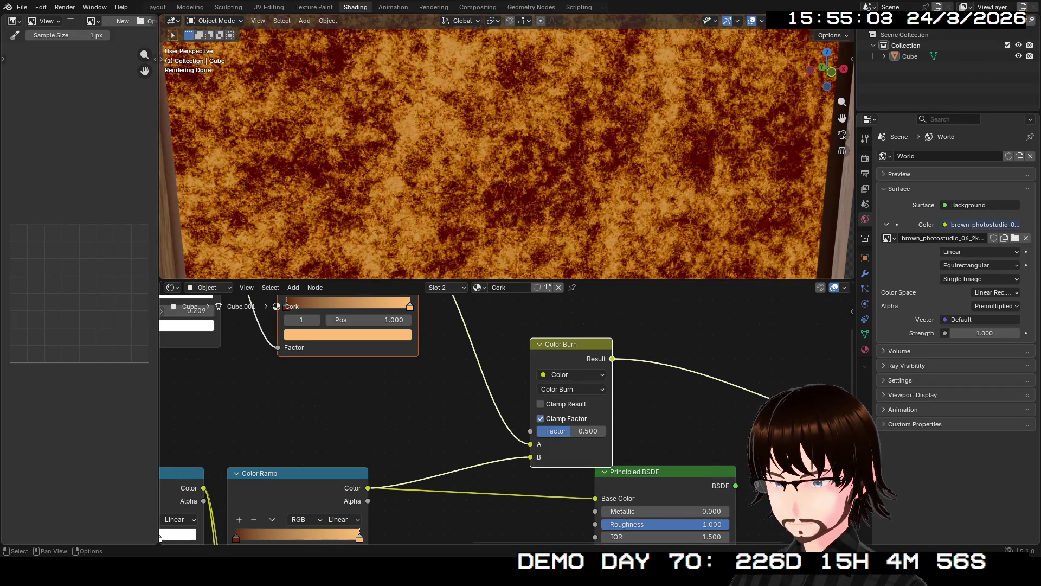
# - Wire the brown ramp into input A and the upper ramp into B, using Darken blending
pyautogui.moveTo(530, 457); pyautogui.dragTo(530, 443)
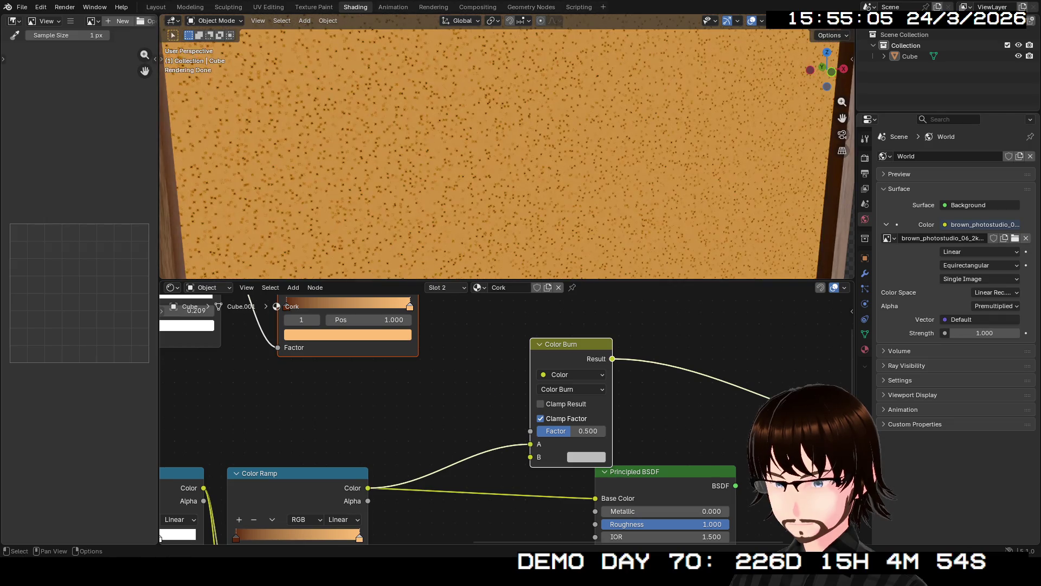
pyautogui.scroll(5, 456, 420)
pyautogui.moveTo(410, 375)
pyautogui.mouseDown()
pyautogui.moveTo(488, 537)
pyautogui.moveTo(521, 537)
pyautogui.moveTo(522, 490)
pyautogui.mouseUp()
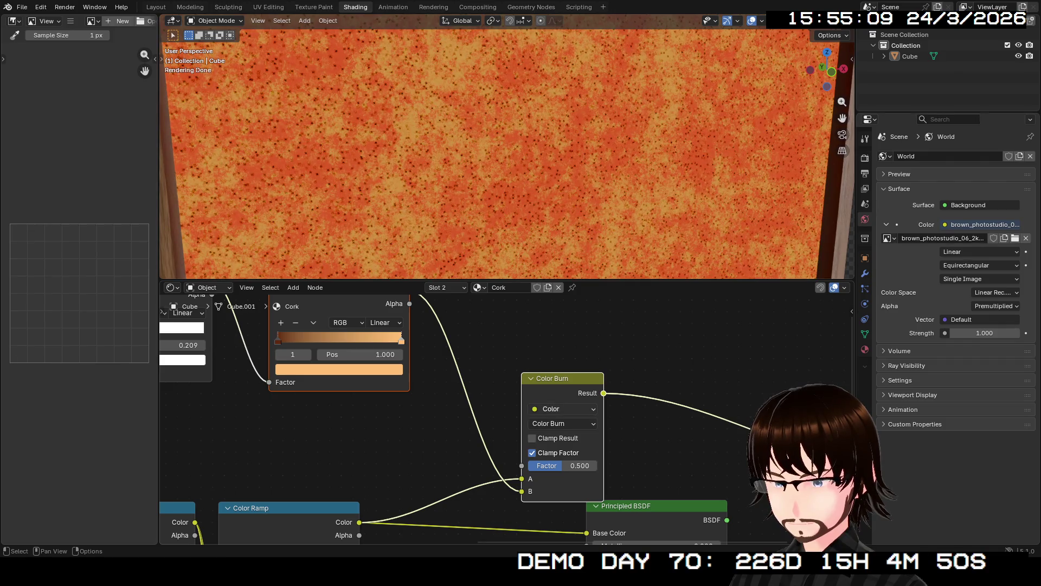
pyautogui.click(562, 423)
pyautogui.click(558, 301)
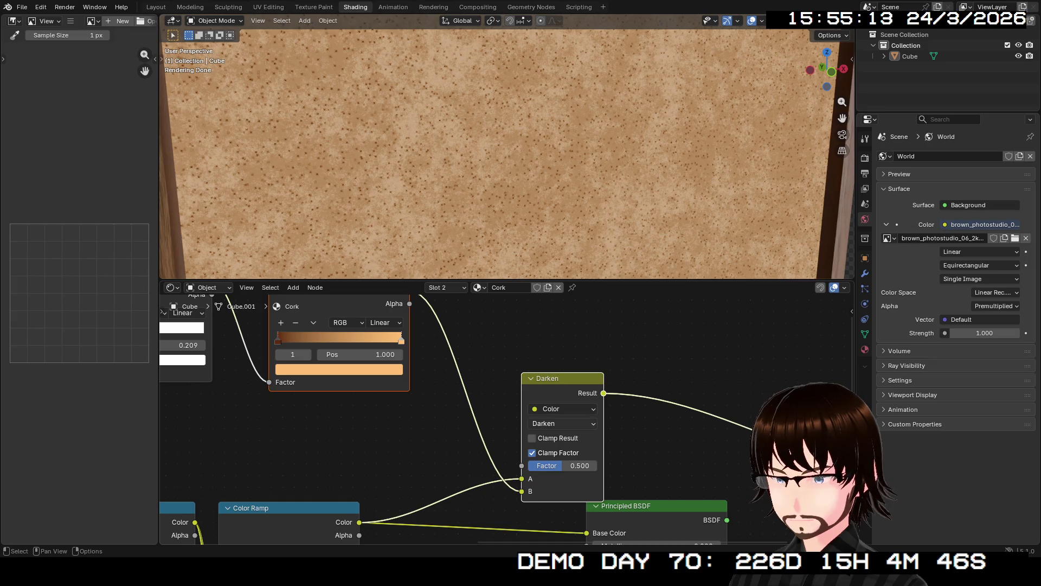
pyautogui.moveTo(562, 466)
pyautogui.mouseDown()
pyautogui.moveTo(543, 466)
pyautogui.moveTo(583, 465)
pyautogui.mouseUp()
# - Set the Darken factor to 0.792, switch the Voronoi to F2, and test its roughness and randomness
pyautogui.moveTo(510, 162); pyautogui.dragTo(548, 146, button='middle')
pyautogui.moveTo(433, 434)
pyautogui.mouseDown(button='middle')
pyautogui.moveTo(560, 377)
pyautogui.moveTo(595, 410)
pyautogui.moveTo(749, 298)
pyautogui.moveTo(554, 433)
pyautogui.mouseUp(button='middle')
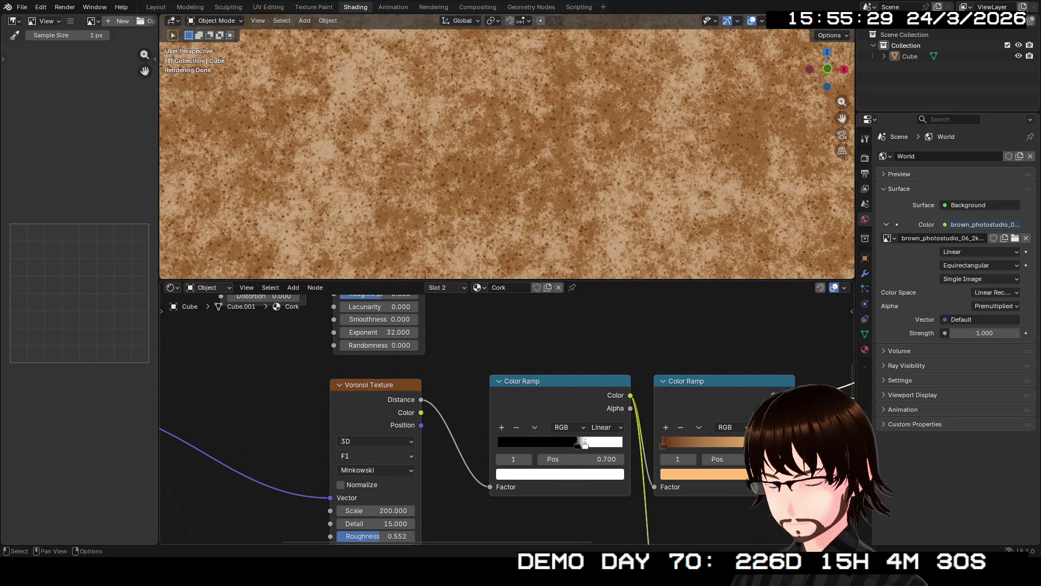
pyautogui.click(375, 456)
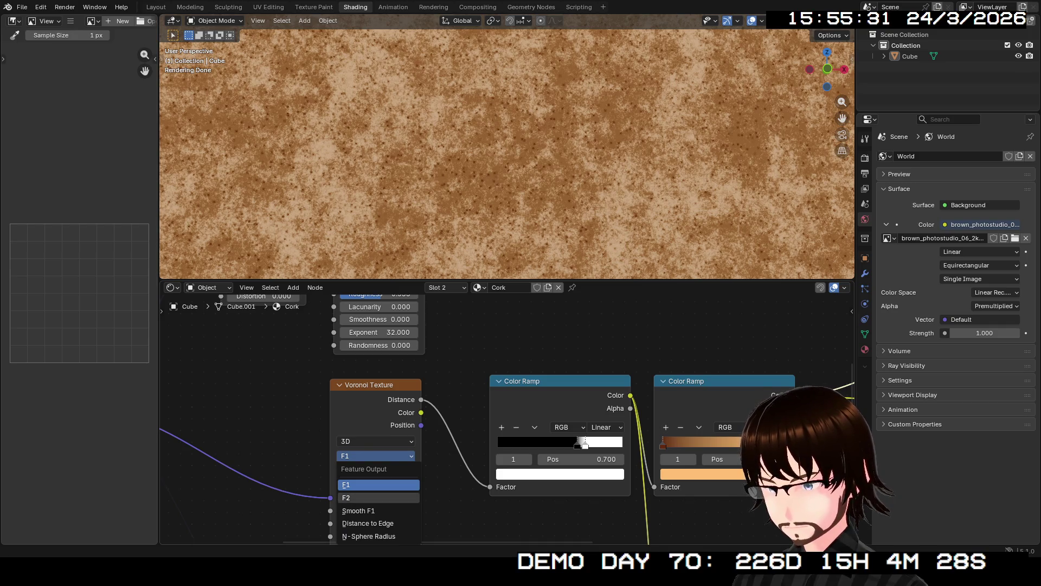
pyautogui.click(378, 497)
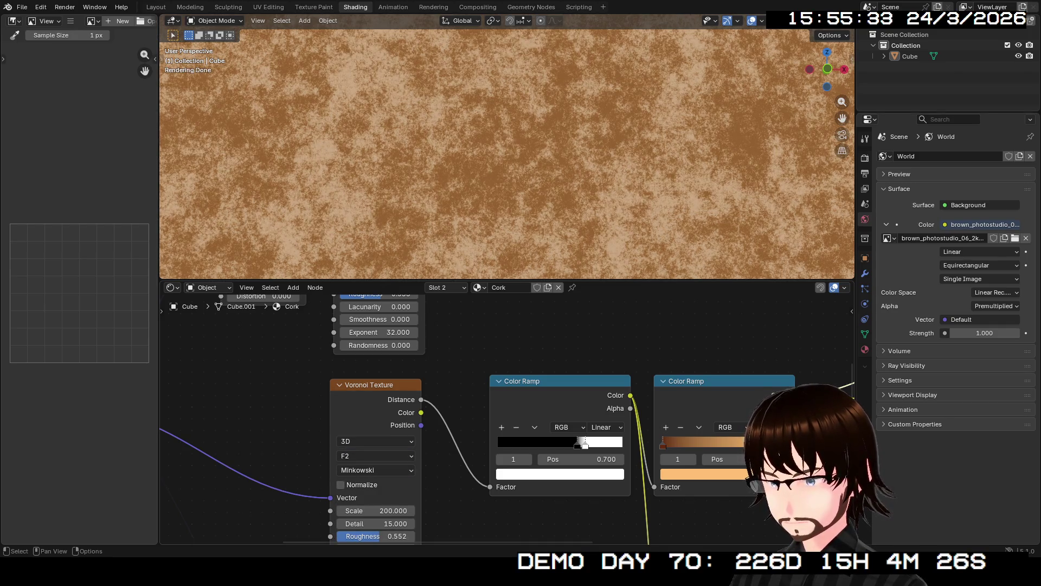
pyautogui.moveTo(362, 528)
pyautogui.mouseDown(button='middle')
pyautogui.moveTo(427, 446)
pyautogui.moveTo(467, 434)
pyautogui.mouseUp(button='middle')
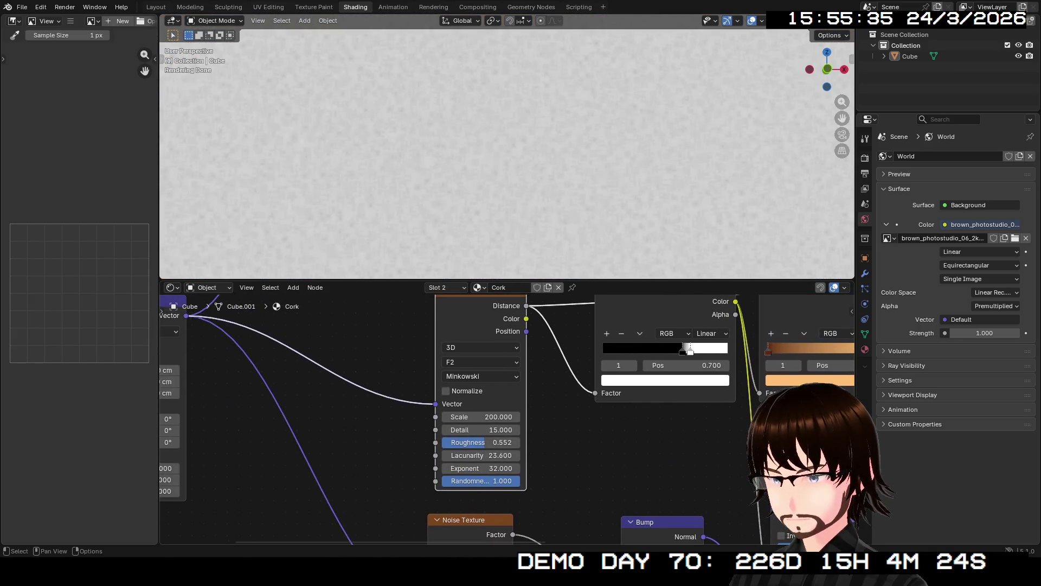
pyautogui.scroll(2, 466, 434)
pyautogui.moveTo(472, 453)
pyautogui.mouseDown()
pyautogui.moveTo(529, 452)
pyautogui.moveTo(451, 453)
pyautogui.moveTo(529, 453)
pyautogui.mouseUp()
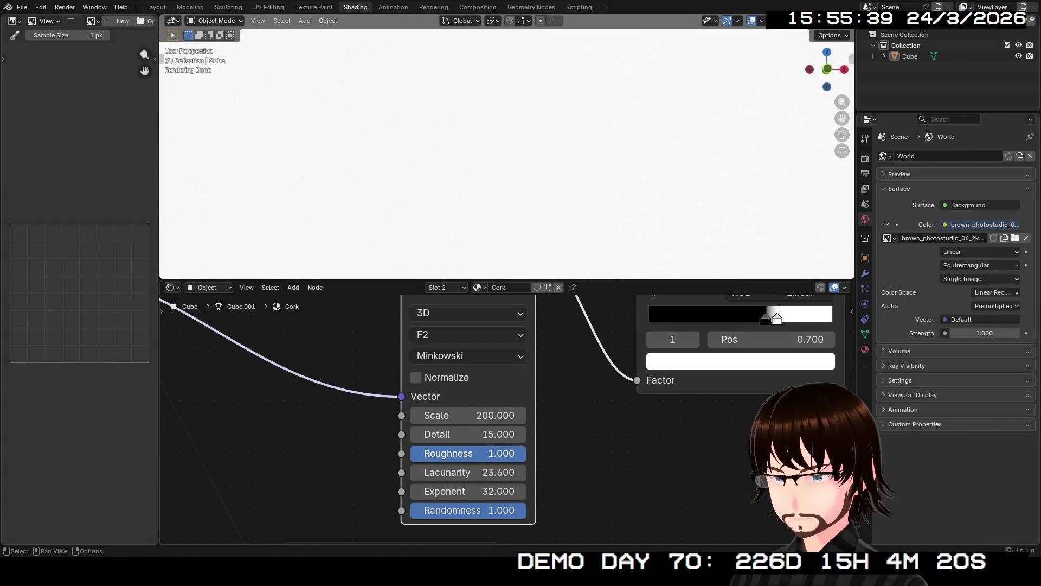
pyautogui.moveTo(477, 510)
pyautogui.mouseDown()
pyautogui.moveTo(358, 510)
pyautogui.moveTo(529, 510)
pyautogui.mouseUp()
# - Restore Voronoi randomness to 1, set scale to 200, and return the output to F1
pyautogui.moveTo(471, 415); pyautogui.dragTo(468, 415)
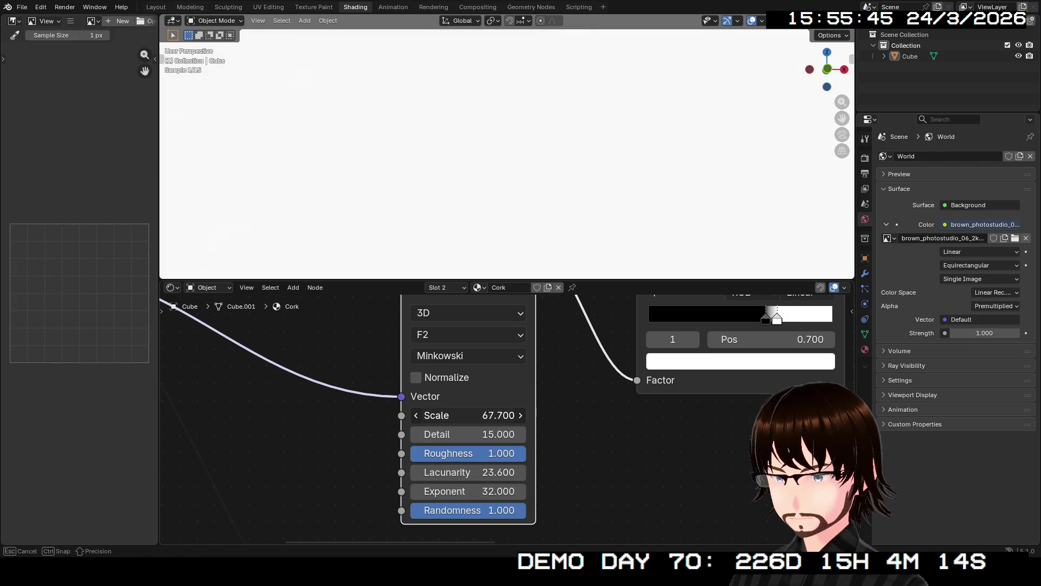
pyautogui.moveTo(467, 415); pyautogui.dragTo(468, 414)
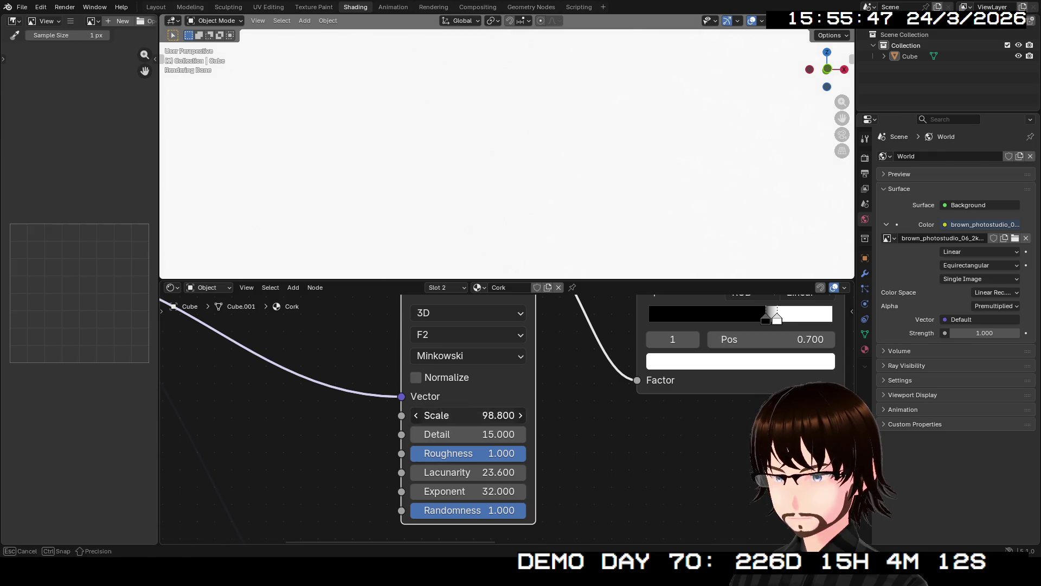
pyautogui.click(468, 415)
pyautogui.press('Return')
pyautogui.moveTo(467, 335); pyautogui.dragTo(461, 421, button='middle')
pyautogui.click(461, 421)
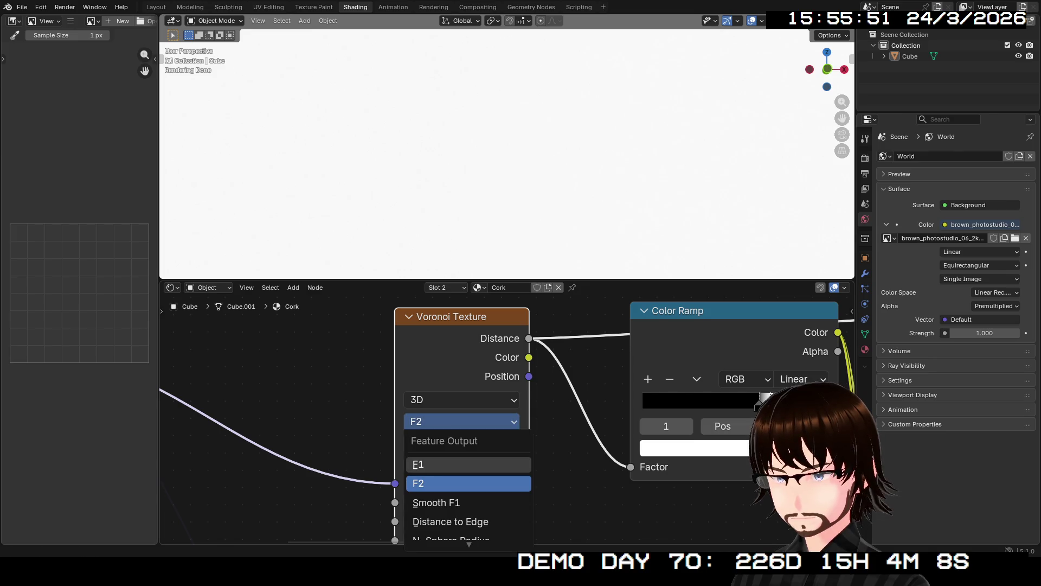
pyautogui.click(429, 464)
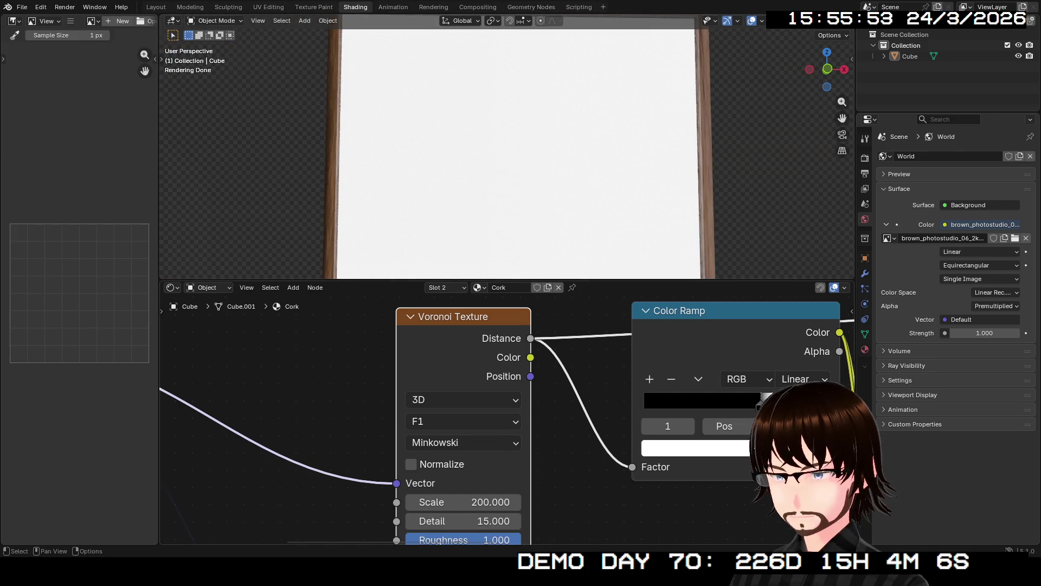
# - Lower the Voronoi roughness toward 0 and preview the first Color Ramp on the board
pyautogui.moveTo(441, 539); pyautogui.dragTo(467, 454, button='middle')
pyautogui.moveTo(466, 454); pyautogui.dragTo(434, 454)
pyautogui.scroll(5, 508, 152)
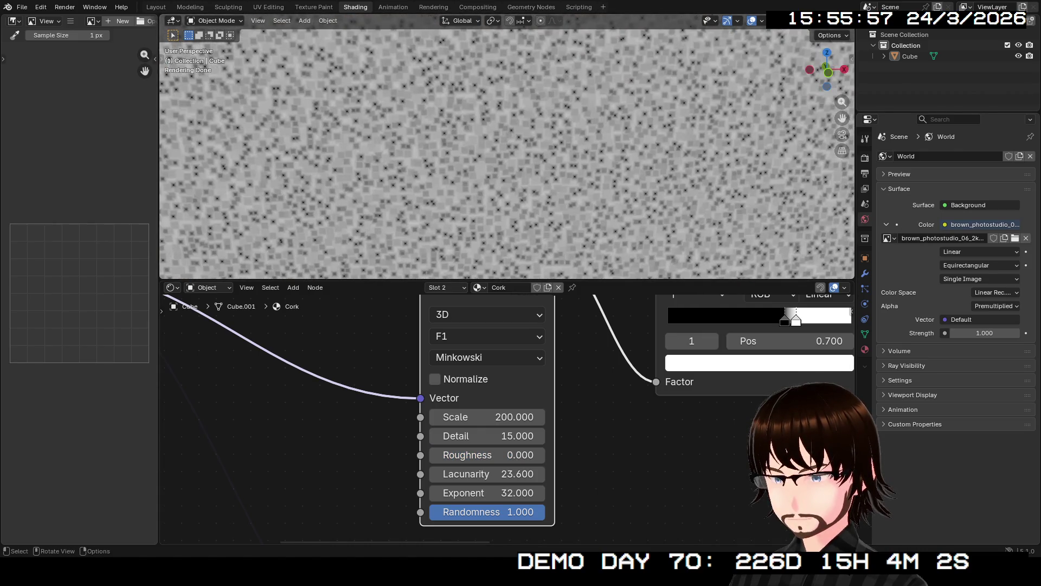
pyautogui.moveTo(488, 412)
pyautogui.mouseDown(button='middle')
pyautogui.moveTo(540, 322)
pyautogui.moveTo(387, 403)
pyautogui.moveTo(363, 445)
pyautogui.moveTo(350, 531)
pyautogui.mouseUp(button='middle')
pyautogui.keyDown('ctrl'); pyautogui.keyDown('shift'); pyautogui.click(623, 379); pyautogui.keyUp('shift'); pyautogui.keyUp('ctrl')
# - Raise the Voronoi roughness to about 0.393 and preview the brown Color Ramp
pyautogui.moveTo(488, 434); pyautogui.dragTo(530, 301, button='middle')
pyautogui.moveTo(379, 441)
pyautogui.mouseDown()
pyautogui.moveTo(416, 440)
pyautogui.moveTo(398, 440)
pyautogui.mouseUp()
pyautogui.moveTo(839, 350)
pyautogui.mouseDown(button='middle')
pyautogui.moveTo(552, 443)
pyautogui.moveTo(544, 471)
pyautogui.moveTo(245, 477)
pyautogui.moveTo(245, 494)
pyautogui.moveTo(200, 542)
pyautogui.mouseUp(button='middle')
pyautogui.keyDown('ctrl'); pyautogui.keyDown('shift'); pyautogui.click(544, 471); pyautogui.keyUp('shift'); pyautogui.keyUp('ctrl')
pyautogui.scroll(-3, 544, 472)
pyautogui.scroll(-1, 245, 493)
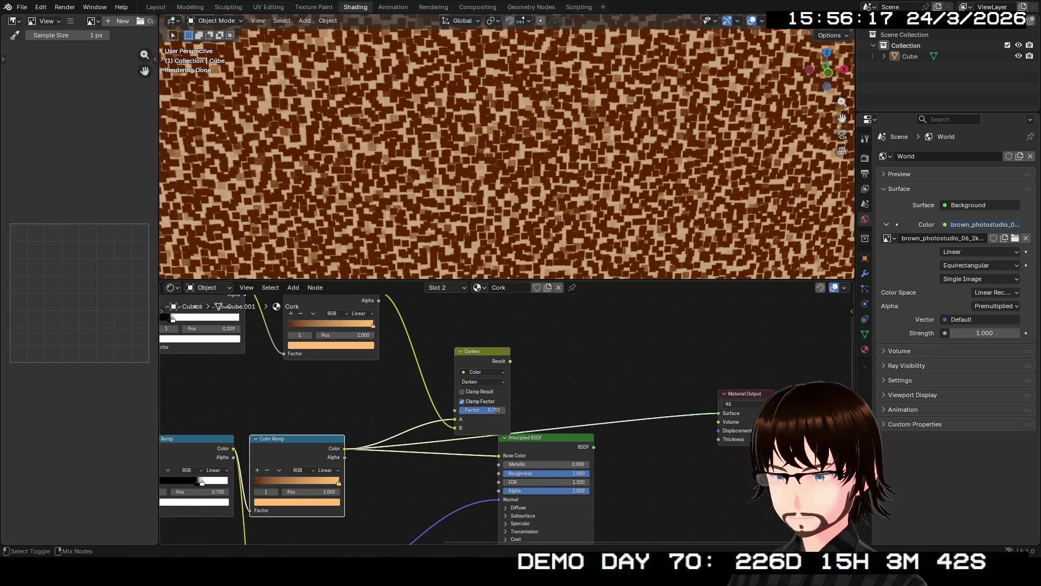
# - Preview the Darken mix result on the board and zoom in on the brown Color Ramp
pyautogui.keyDown('ctrl'); pyautogui.keyDown('shift'); pyautogui.click(482, 358); pyautogui.keyUp('shift'); pyautogui.keyUp('ctrl')
pyautogui.scroll(-3, 507, 154)
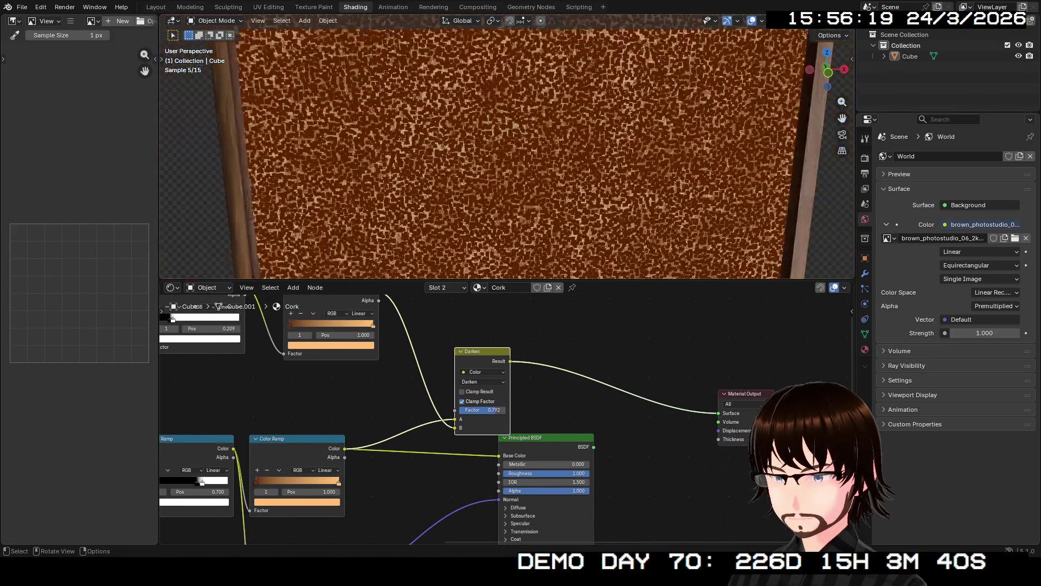
pyautogui.moveTo(434, 434)
pyautogui.mouseDown(button='middle')
pyautogui.moveTo(542, 380)
pyautogui.moveTo(564, 394)
pyautogui.mouseUp(button='middle')
pyautogui.scroll(2, 564, 394)
pyautogui.moveTo(507, 420)
pyautogui.mouseDown(button='middle')
pyautogui.moveTo(518, 322)
pyautogui.moveTo(526, 347)
pyautogui.mouseUp(button='middle')
pyautogui.scroll(3, 526, 347)
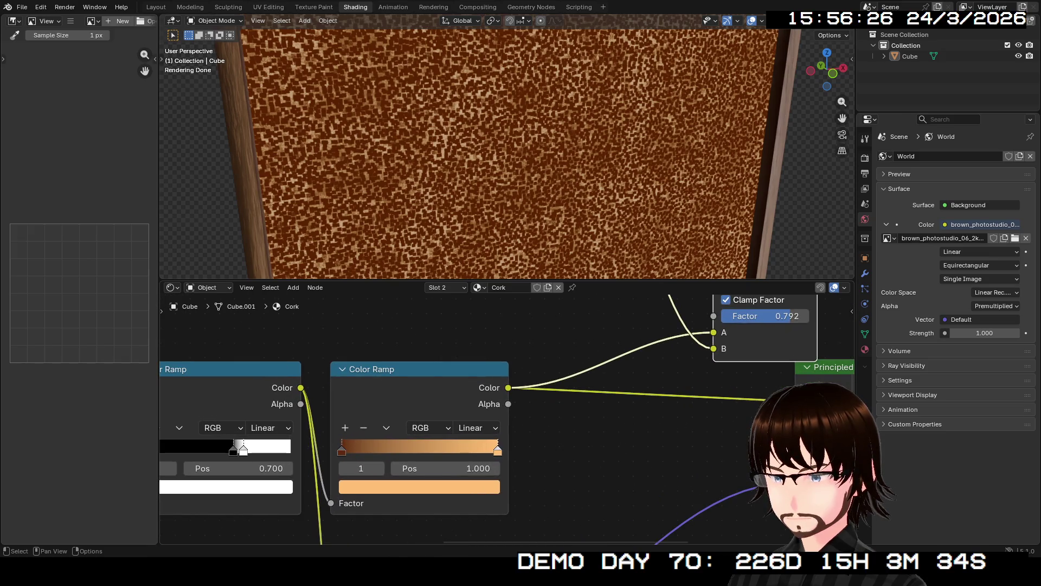
# - Move the brown ramp's light stop, first in to 0.732, then on toward 0.623
pyautogui.moveTo(497, 449); pyautogui.dragTo(455, 449)
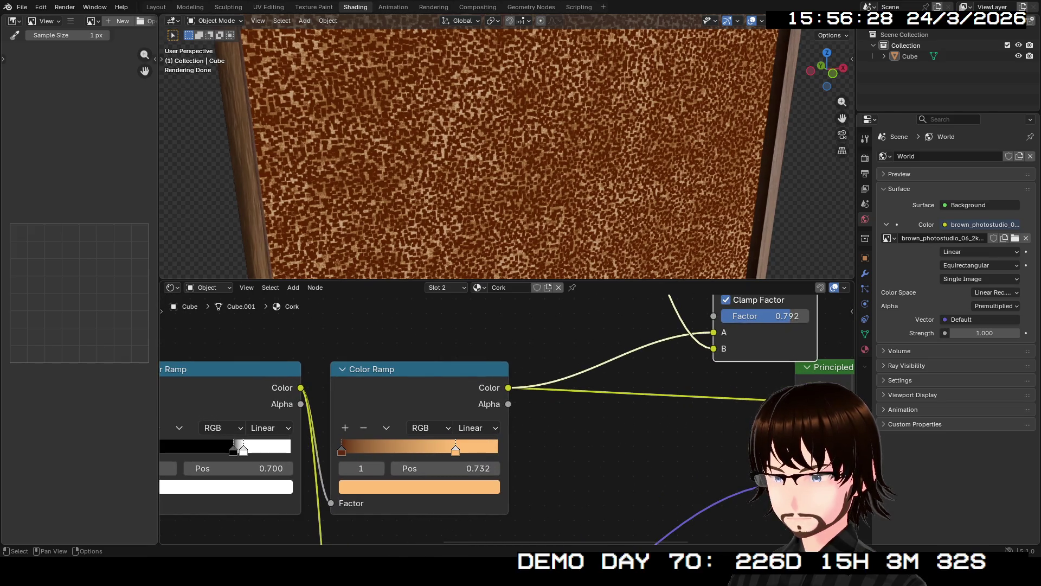
pyautogui.moveTo(380, 369); pyautogui.dragTo(385, 367)
pyautogui.click(347, 448)
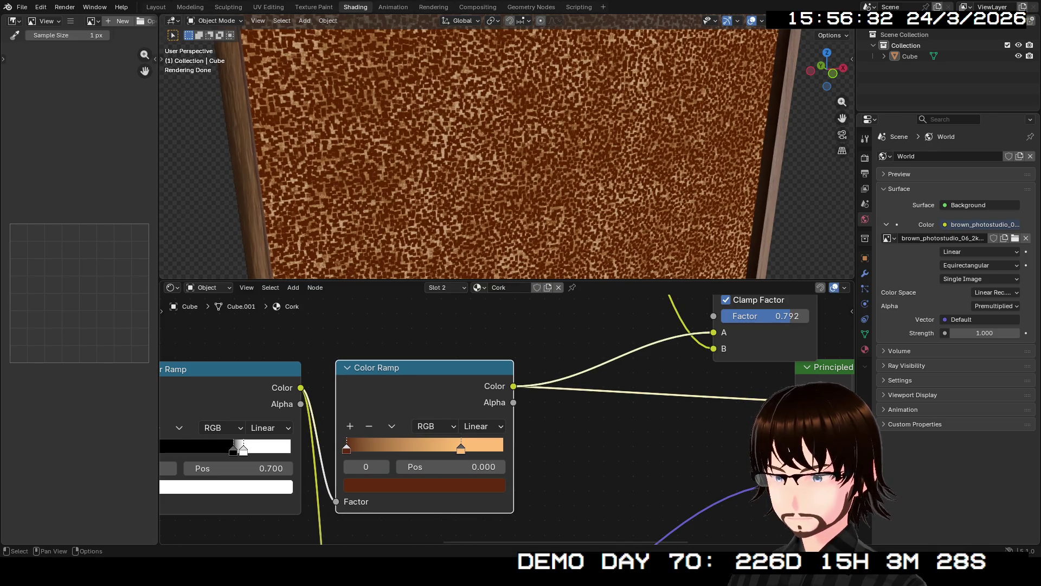
pyautogui.moveTo(461, 448)
pyautogui.mouseDown()
pyautogui.moveTo(348, 448)
pyautogui.moveTo(503, 448)
pyautogui.mouseUp()
pyautogui.moveTo(503, 448)
pyautogui.mouseDown(button='middle')
pyautogui.moveTo(772, 383)
pyautogui.moveTo(821, 422)
pyautogui.mouseUp(button='middle')
# - Drag the Voronoi ramp's black stop to 0.295 and orbit the board to check the tan speckles
pyautogui.moveTo(551, 423); pyautogui.dragTo(505, 423)
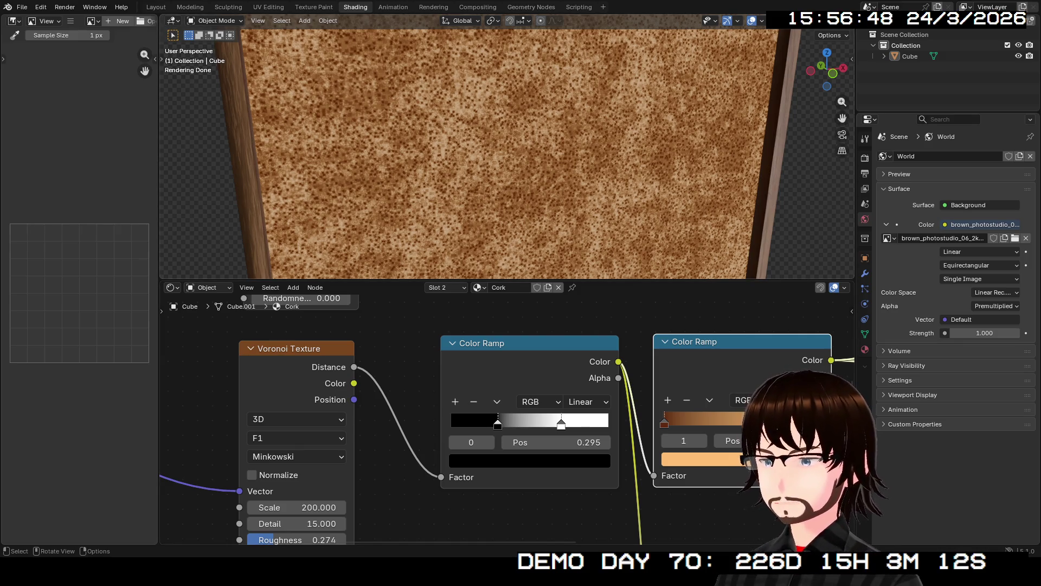
pyautogui.moveTo(507, 152)
pyautogui.mouseDown(button='middle')
pyautogui.moveTo(634, 144)
pyautogui.moveTo(188, 129)
pyautogui.moveTo(168, 33)
pyautogui.moveTo(379, 152)
pyautogui.mouseUp(button='middle')
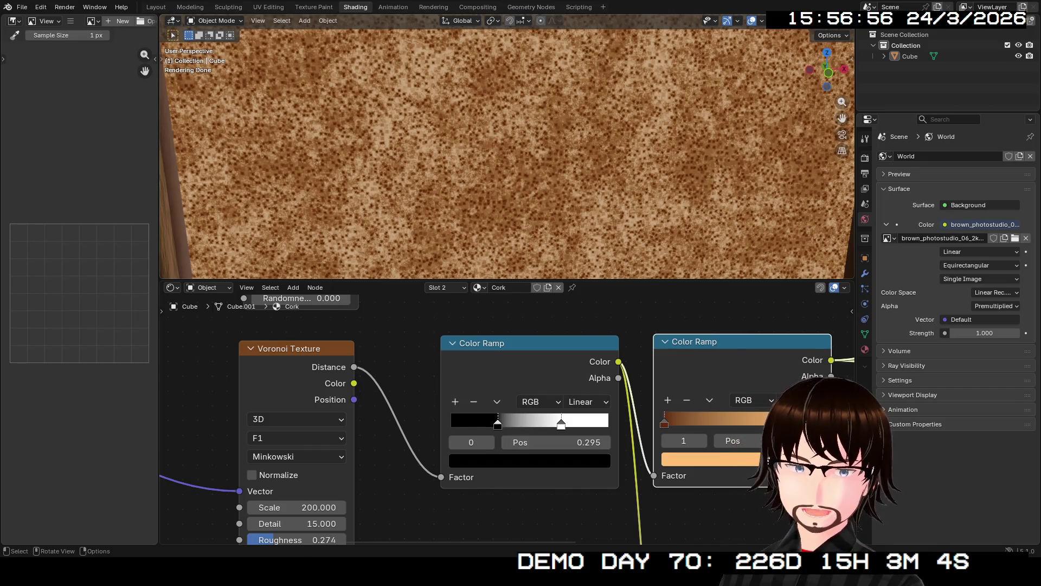
pyautogui.moveTo(543, 515)
pyautogui.mouseDown(button='middle')
pyautogui.moveTo(594, 414)
pyautogui.moveTo(594, 431)
pyautogui.mouseUp(button='middle')
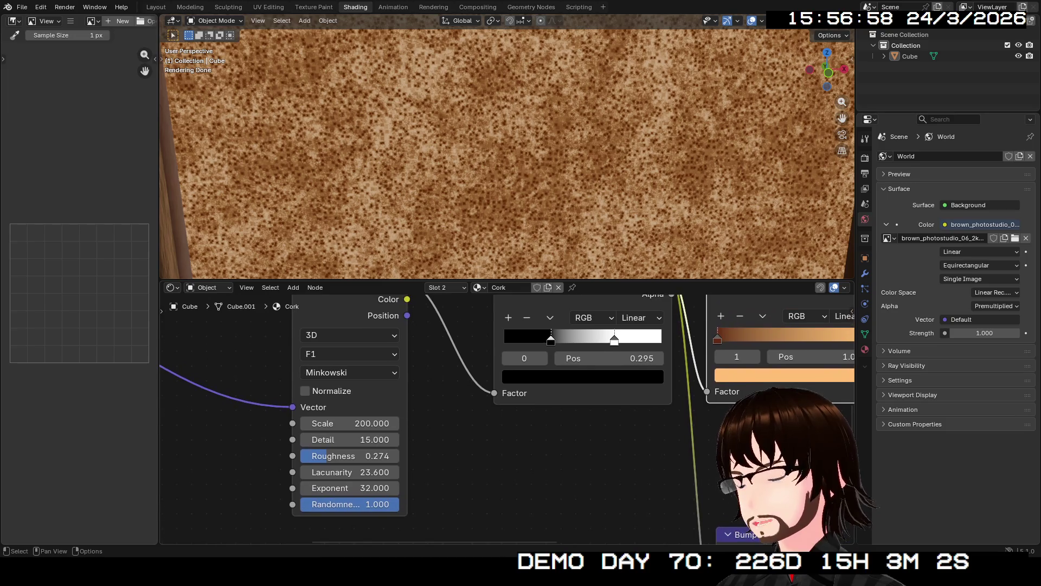
pyautogui.scroll(-4, 507, 418)
# - Add a Bump node fed from the Color Ramp's Color output into its Height
pyautogui.moveTo(507, 418); pyautogui.dragTo(557, 484, button='middle')
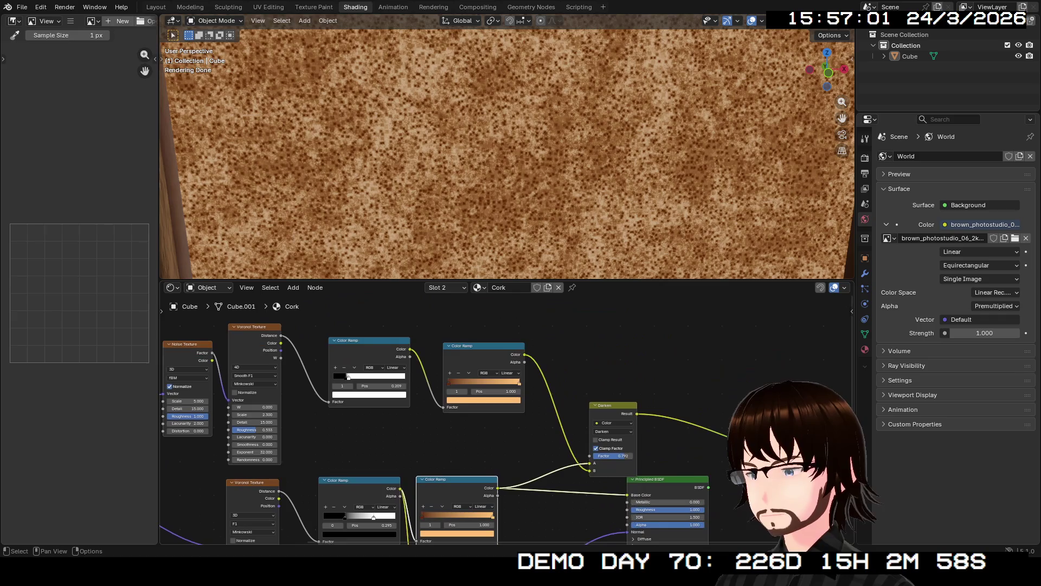
pyautogui.moveTo(409, 349)
pyautogui.mouseDown()
pyautogui.moveTo(404, 449)
pyautogui.moveTo(379, 541)
pyautogui.moveTo(350, 431)
pyautogui.moveTo(508, 423)
pyautogui.moveTo(531, 516)
pyautogui.moveTo(564, 429)
pyautogui.mouseUp()
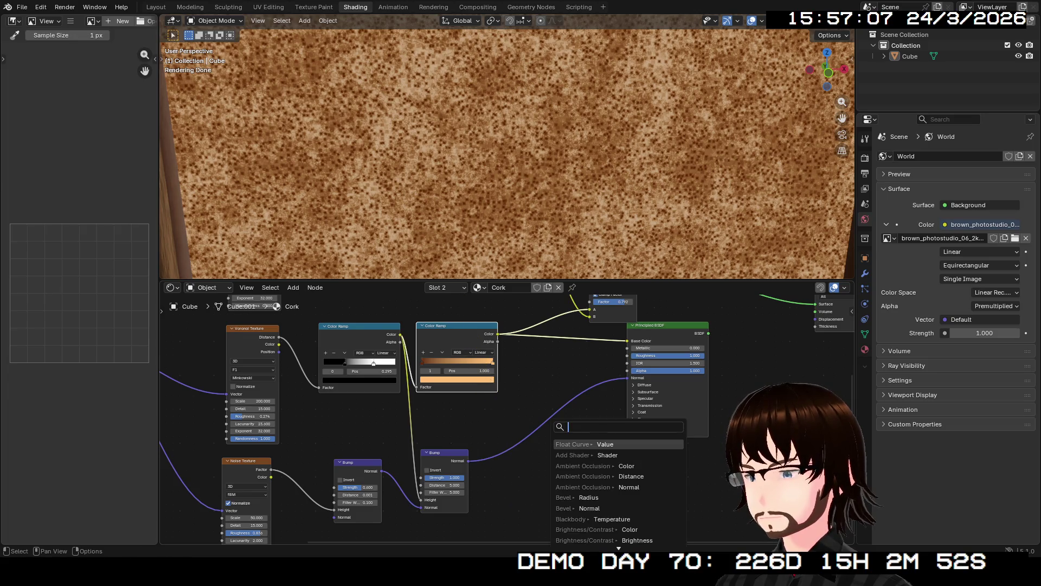
pyautogui.write('bum')
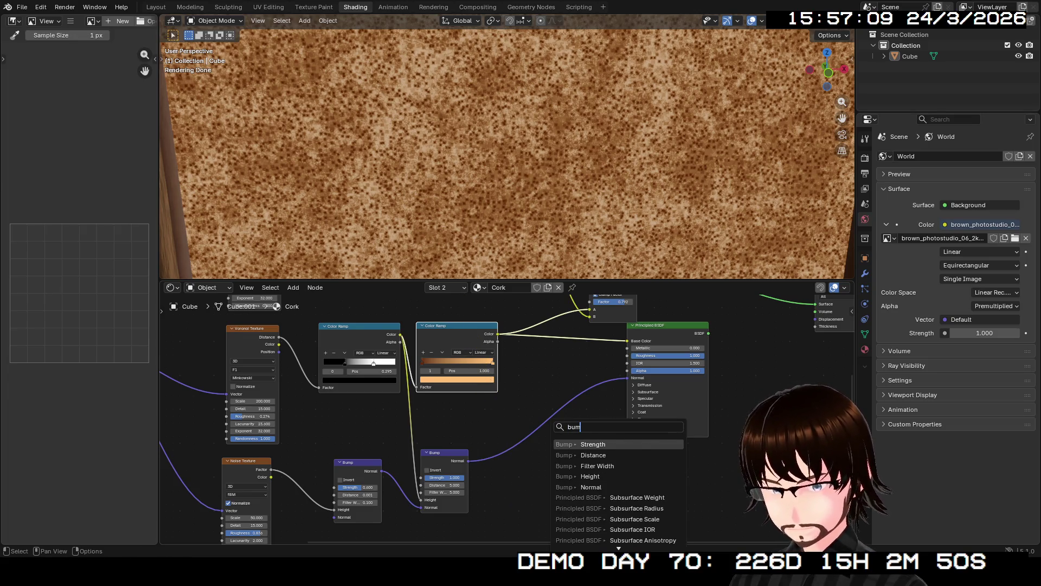
pyautogui.press('Down')
pyautogui.press('Down')
pyautogui.write('p')
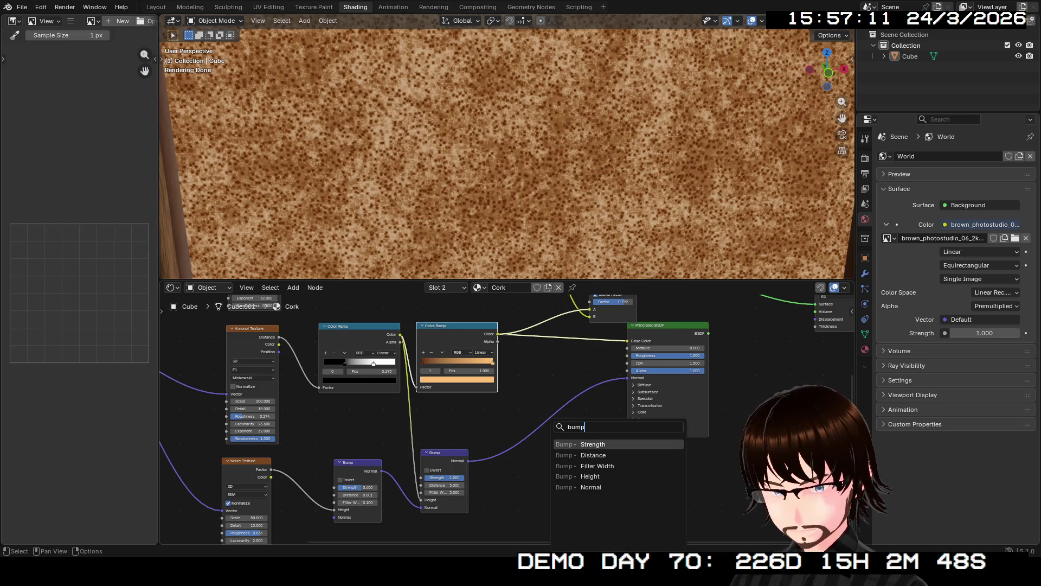
pyautogui.press('Down')
pyautogui.press('Down')
pyautogui.press('Down')
pyautogui.press('Return')
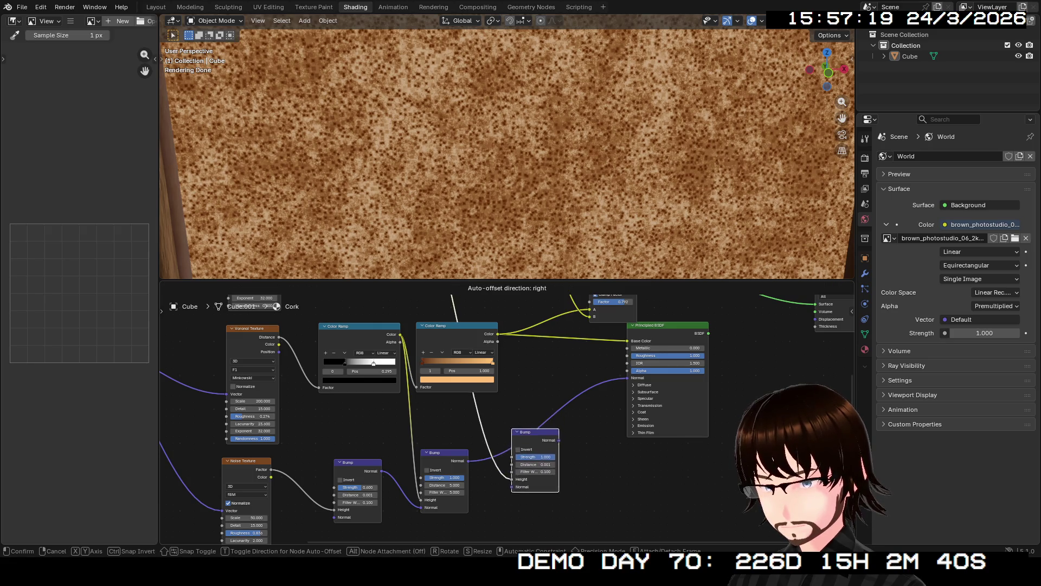
pyautogui.press('Return')
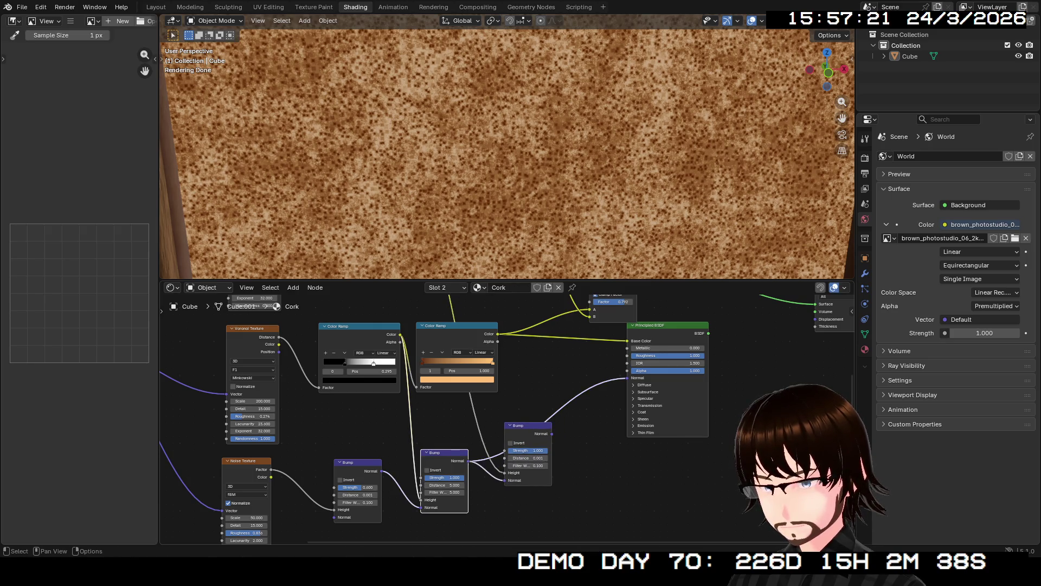
# - Link the new Bump's Normal into the Principled BSDF Normal input
pyautogui.moveTo(552, 433); pyautogui.dragTo(628, 378)
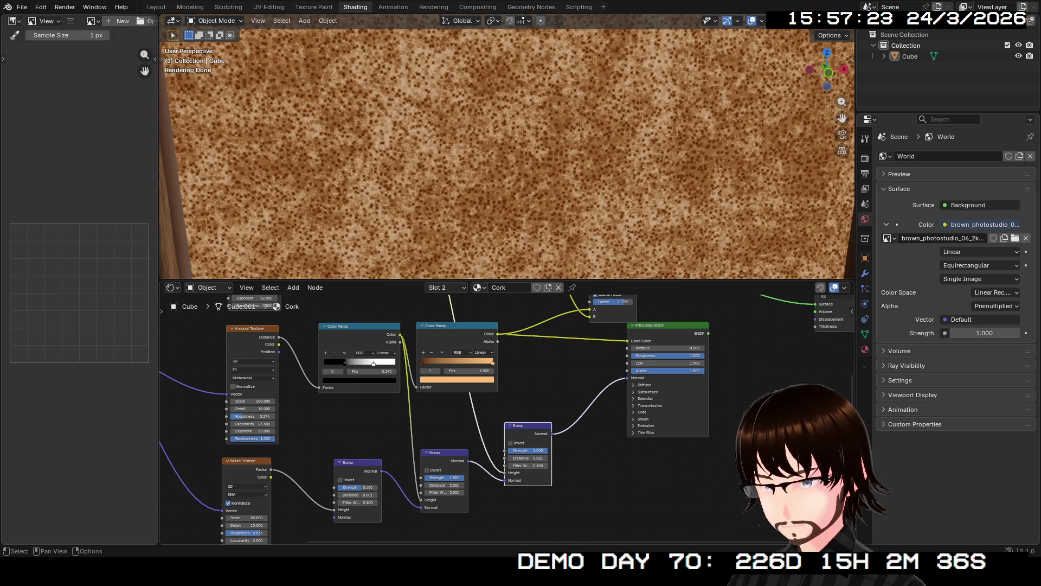
pyautogui.press('g')
pyautogui.press('Return')
pyautogui.moveTo(528, 450); pyautogui.dragTo(460, 524, button='middle')
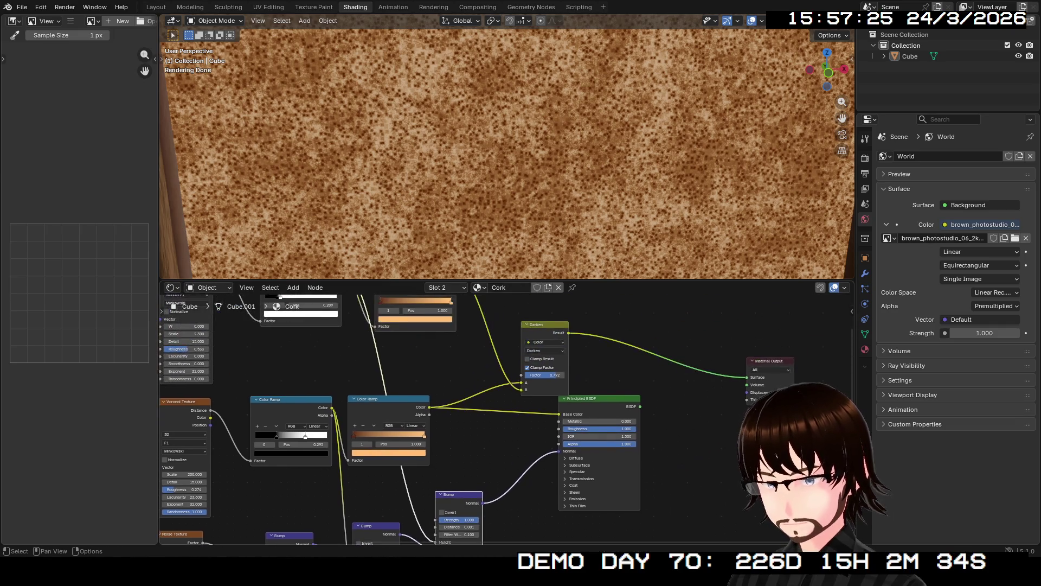
# - Connect the Darken mix Result to the Principled BSDF Base Color
pyautogui.moveTo(507, 154); pyautogui.dragTo(474, 162, button='middle')
pyautogui.scroll(3, 507, 155)
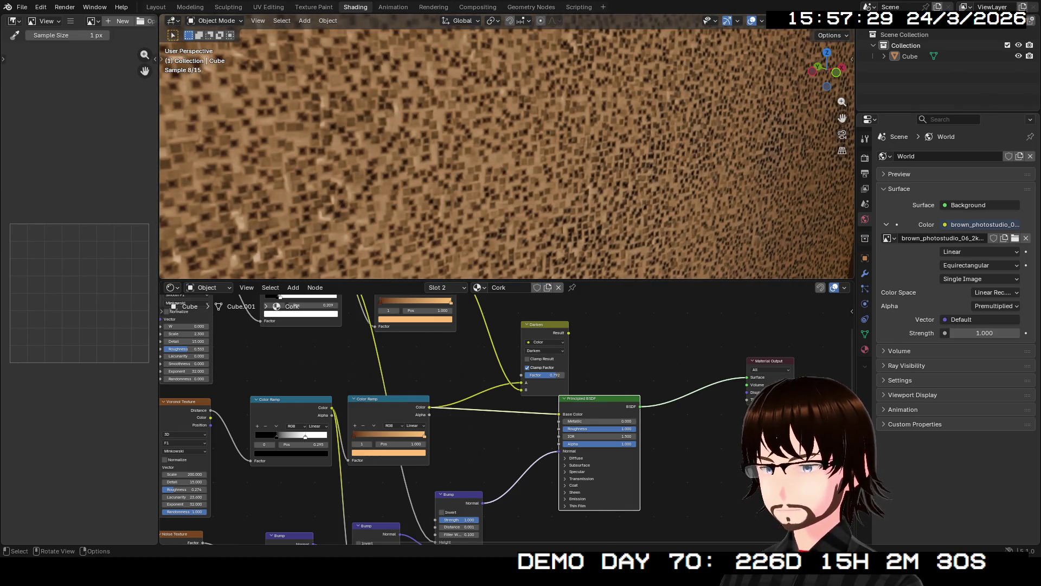
pyautogui.moveTo(542, 353); pyautogui.dragTo(488, 404, button='middle')
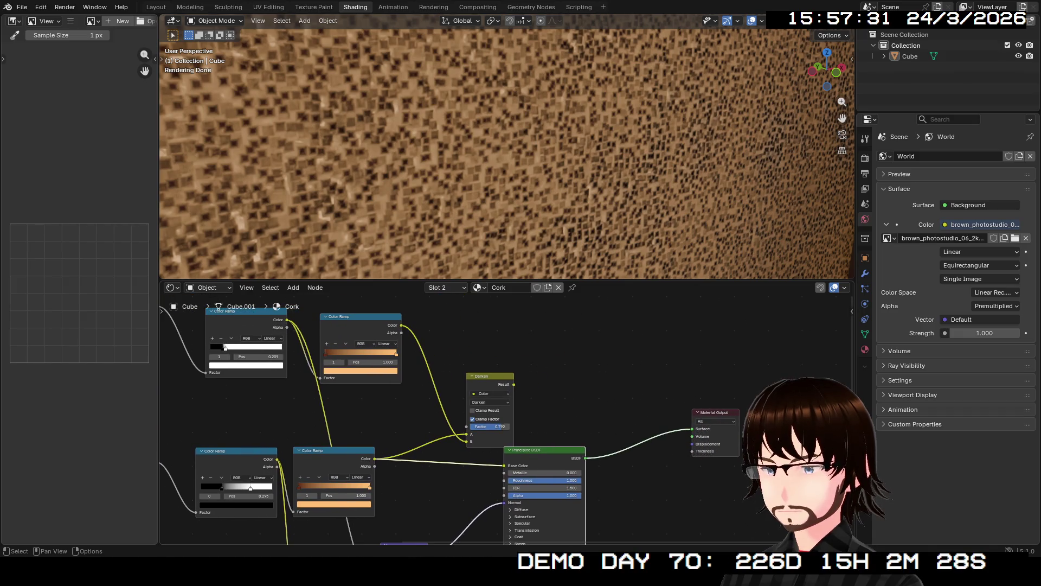
pyautogui.moveTo(513, 384); pyautogui.dragTo(505, 466)
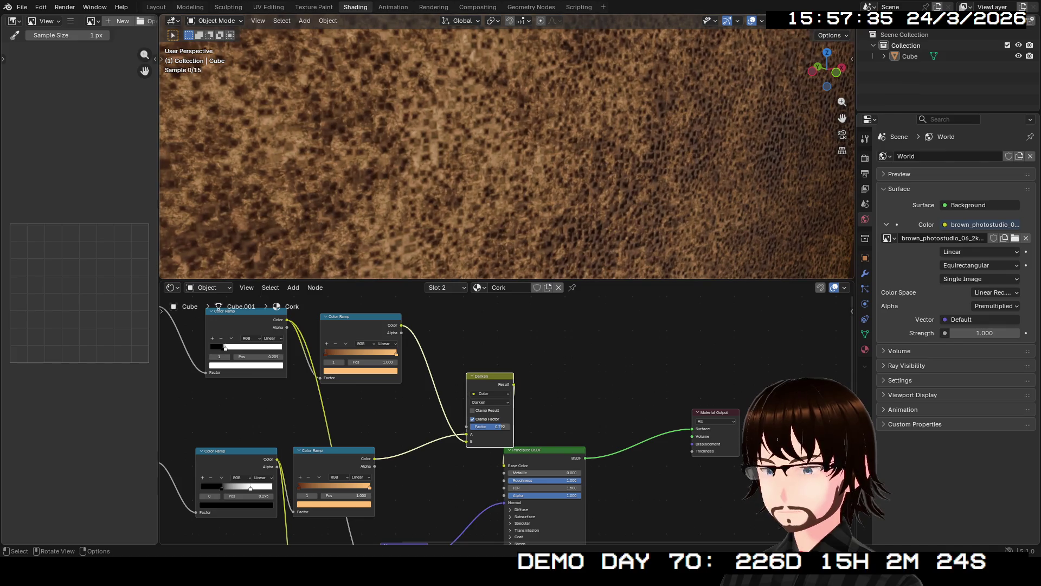
# - Move the Principled BSDF and Material Output nodes further to the right
pyautogui.press('KP_1')
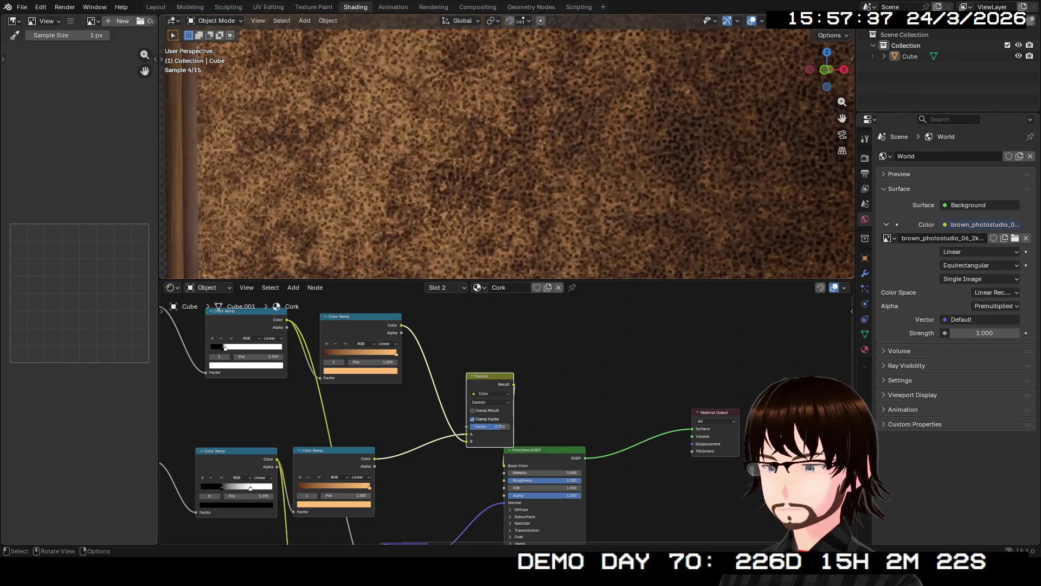
pyautogui.moveTo(507, 152); pyautogui.dragTo(488, 154, button='middle')
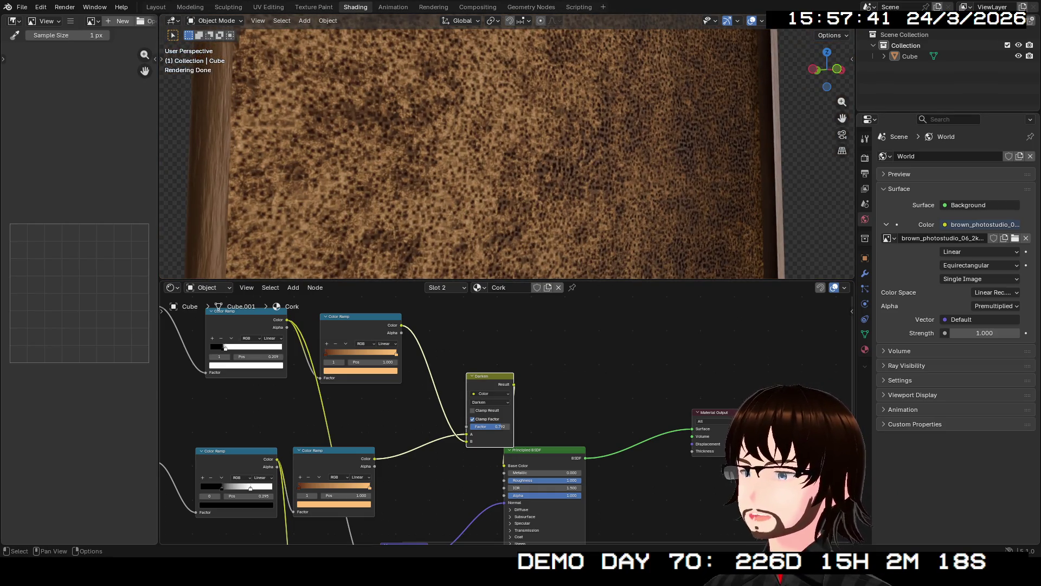
pyautogui.moveTo(550, 365); pyautogui.dragTo(513, 342, button='middle')
pyautogui.moveTo(512, 342); pyautogui.dragTo(716, 475)
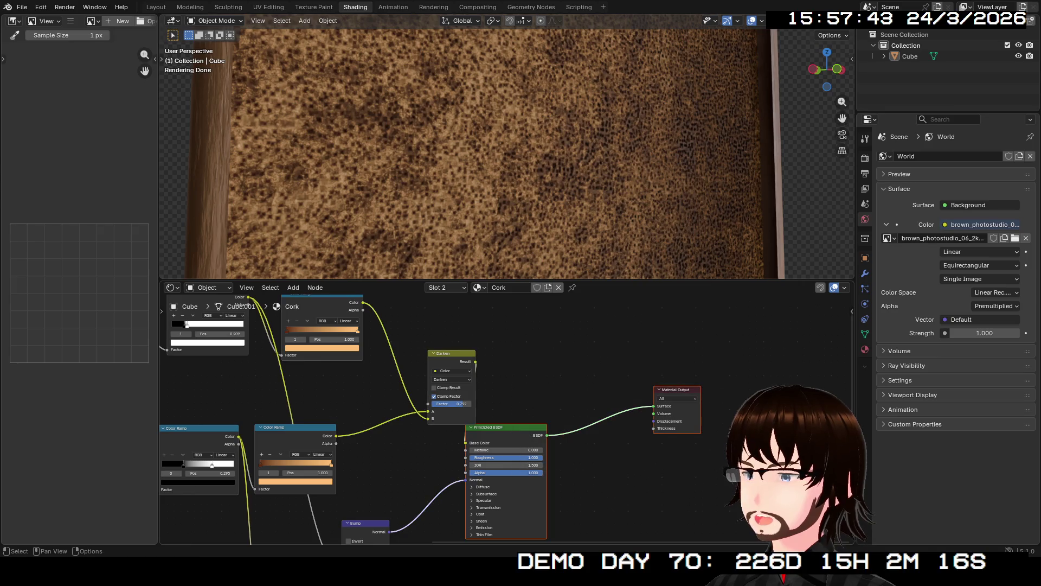
pyautogui.press('g')
pyautogui.press('Return')
pyautogui.hotkey('alt', 'a')
# - Orbit around the framed board to inspect the shaded brown cork
pyautogui.moveTo(543, 413)
pyautogui.mouseDown(button='middle')
pyautogui.moveTo(555, 380)
pyautogui.moveTo(578, 372)
pyautogui.moveTo(593, 443)
pyautogui.mouseUp(button='middle')
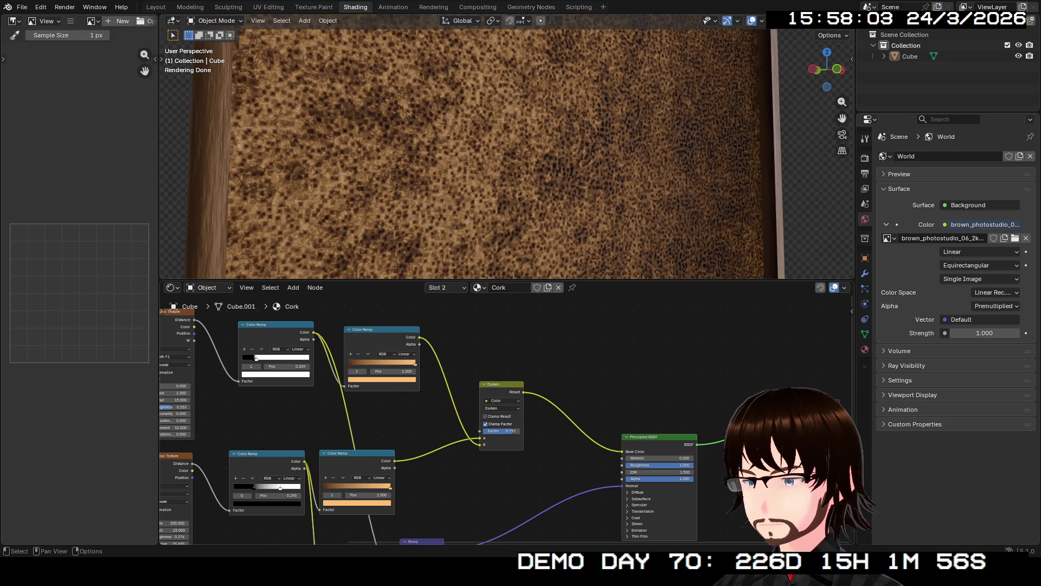
pyautogui.moveTo(489, 162); pyautogui.dragTo(586, 162, button='middle')
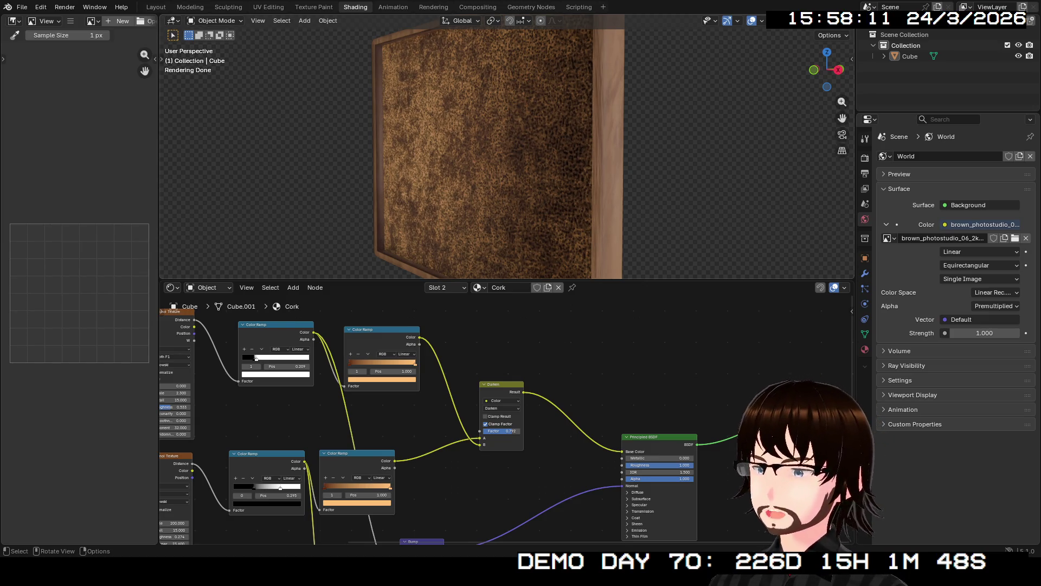
pyautogui.scroll(5, 507, 152)
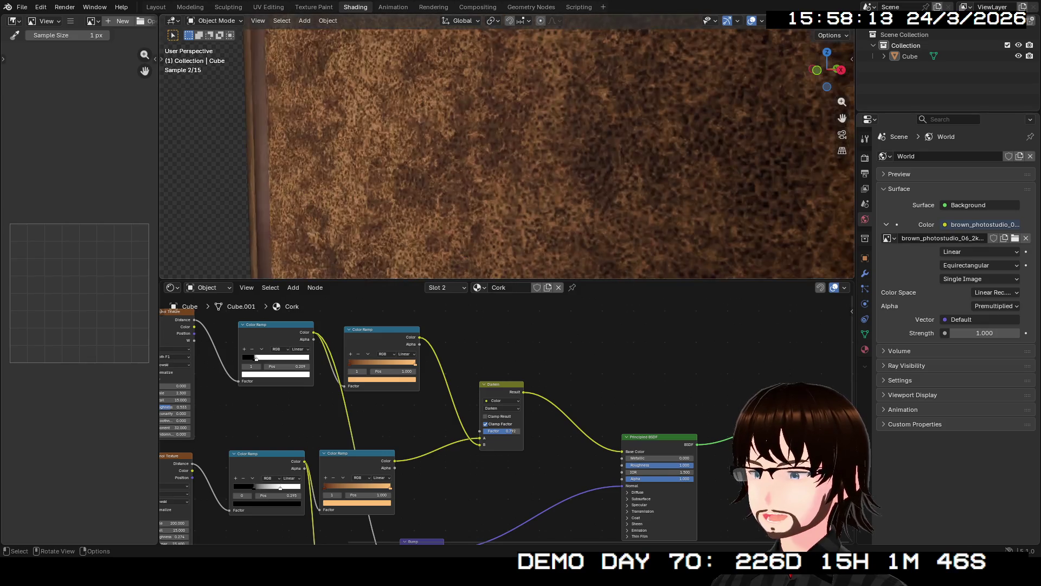
pyautogui.scroll(-5, 507, 152)
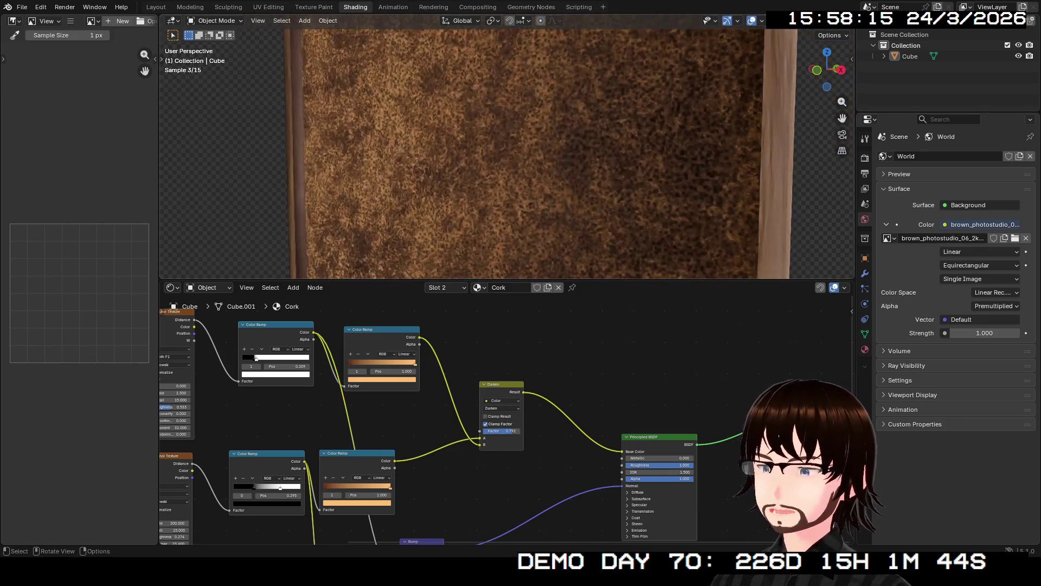
pyautogui.moveTo(507, 151)
pyautogui.mouseDown(button='middle')
pyautogui.moveTo(515, 154)
pyautogui.moveTo(488, 157)
pyautogui.mouseUp(button='middle')
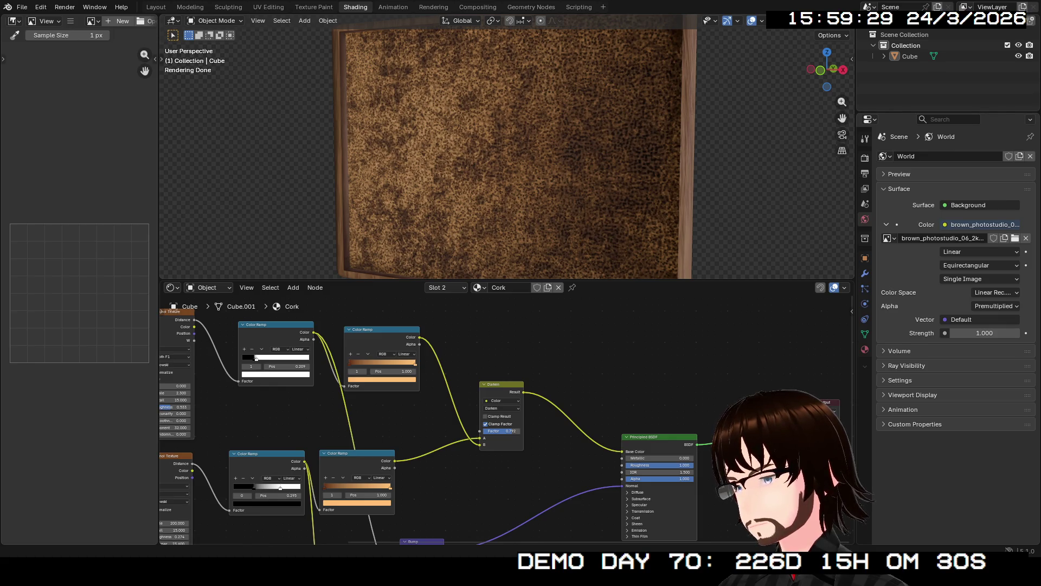
# - Duplicate the Noise Texture above the original, feed it the Mapping vector and preview it
pyautogui.moveTo(434, 434); pyautogui.dragTo(775, 382, button='middle')
pyautogui.scroll(2, 484, 407)
pyautogui.moveTo(485, 407); pyautogui.dragTo(461, 537, button='middle')
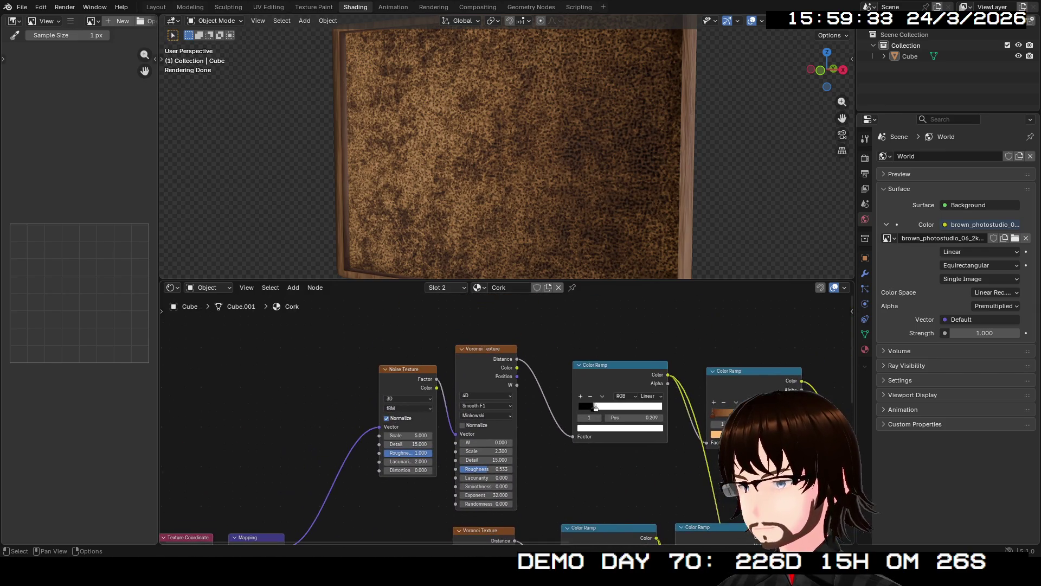
pyautogui.click(404, 369)
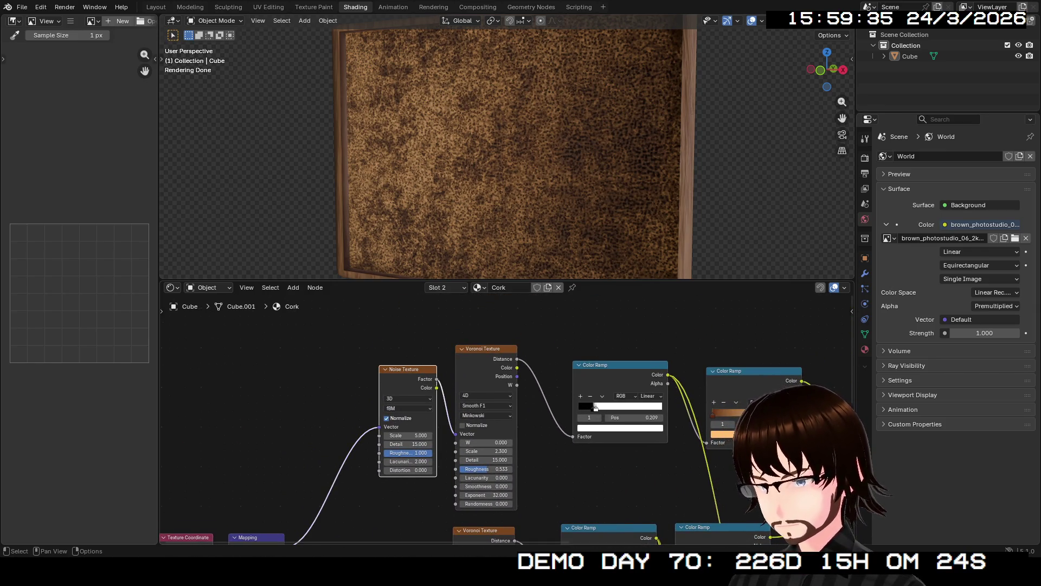
pyautogui.hotkey('shift', 'd')
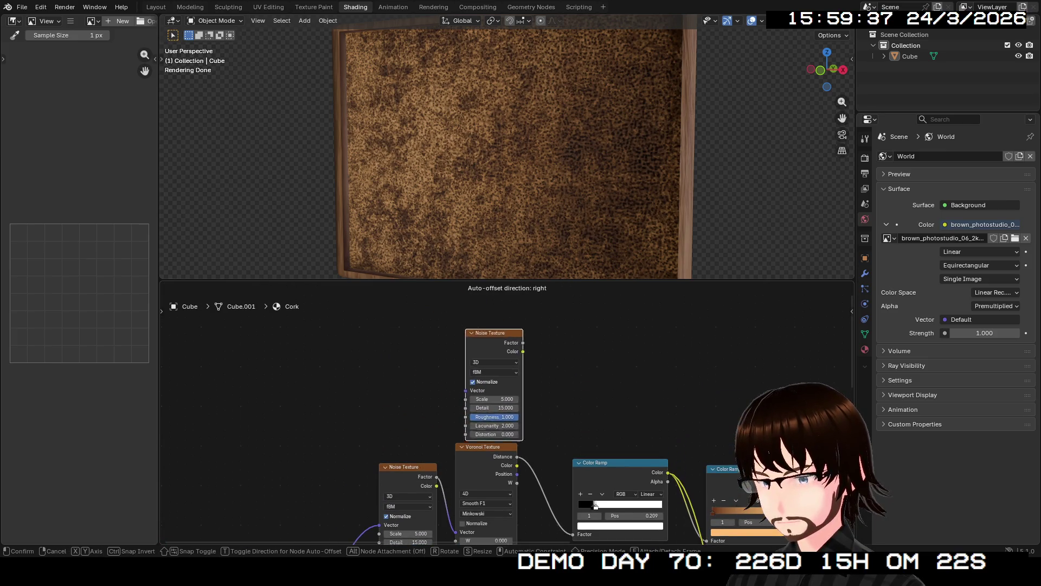
pyautogui.click(494, 325)
pyautogui.moveTo(477, 445)
pyautogui.mouseDown(button='middle')
pyautogui.moveTo(493, 440)
pyautogui.moveTo(558, 325)
pyautogui.mouseUp(button='middle')
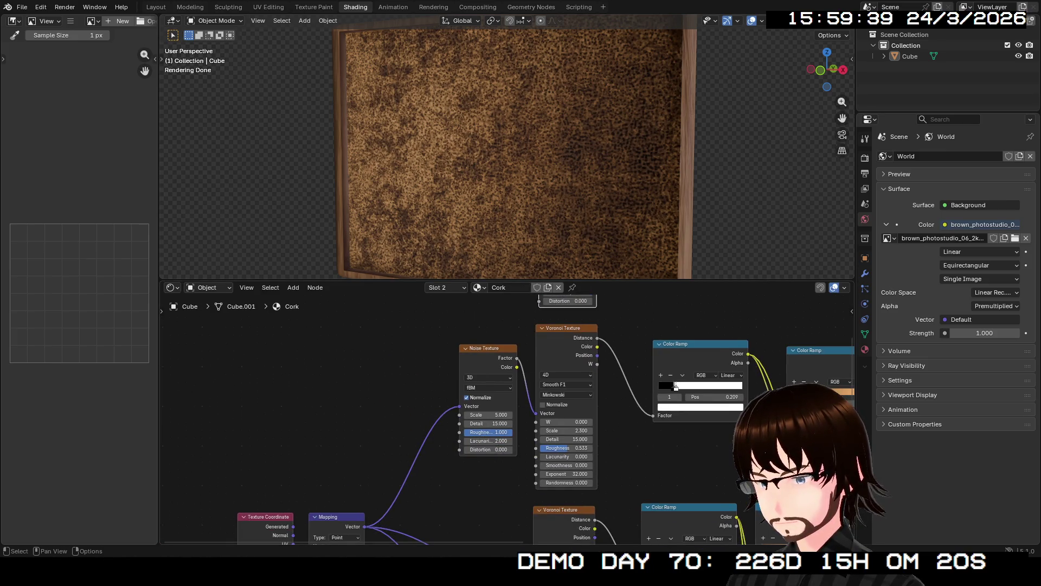
pyautogui.moveTo(364, 526)
pyautogui.mouseDown()
pyautogui.moveTo(505, 306)
pyautogui.moveTo(507, 337)
pyautogui.moveTo(539, 346)
pyautogui.mouseUp()
pyautogui.moveTo(538, 346); pyautogui.dragTo(477, 407, button='middle')
pyautogui.keyDown('ctrl'); pyautogui.keyDown('shift'); pyautogui.click(488, 407); pyautogui.keyUp('shift'); pyautogui.keyUp('ctrl')
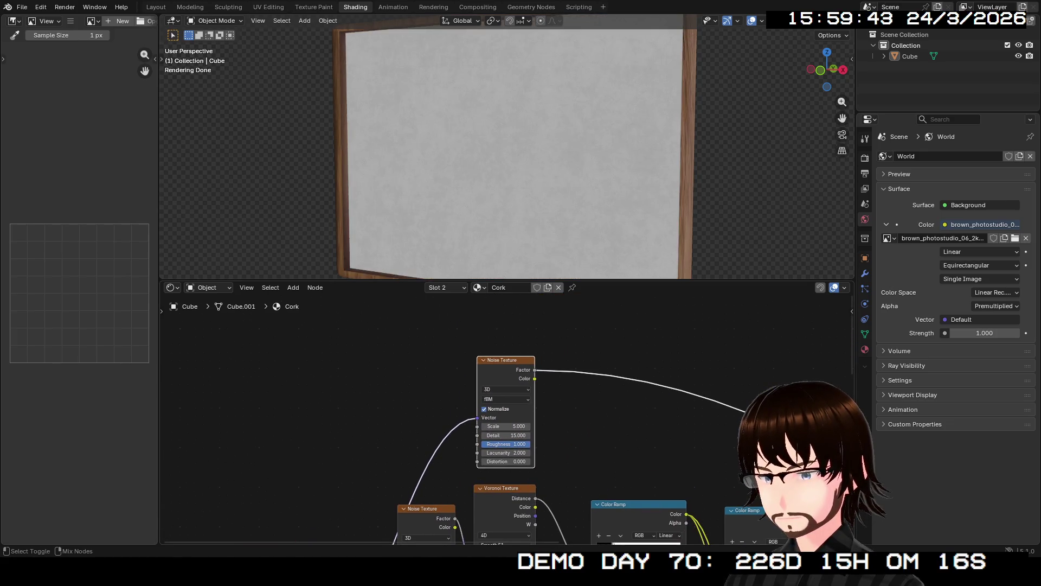
# - Leave the new Noise's Roughness at 1.000 and move the Color Ramp higher up
pyautogui.scroll(4, 504, 439)
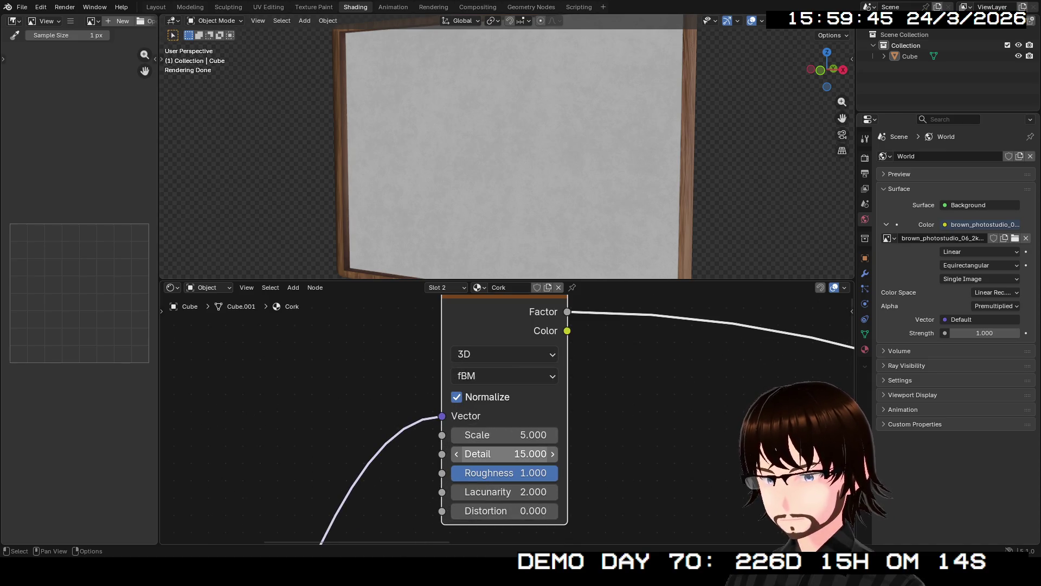
pyautogui.moveTo(521, 472)
pyautogui.mouseDown()
pyautogui.moveTo(429, 473)
pyautogui.moveTo(559, 472)
pyautogui.mouseUp()
pyautogui.scroll(-4, 343, 428)
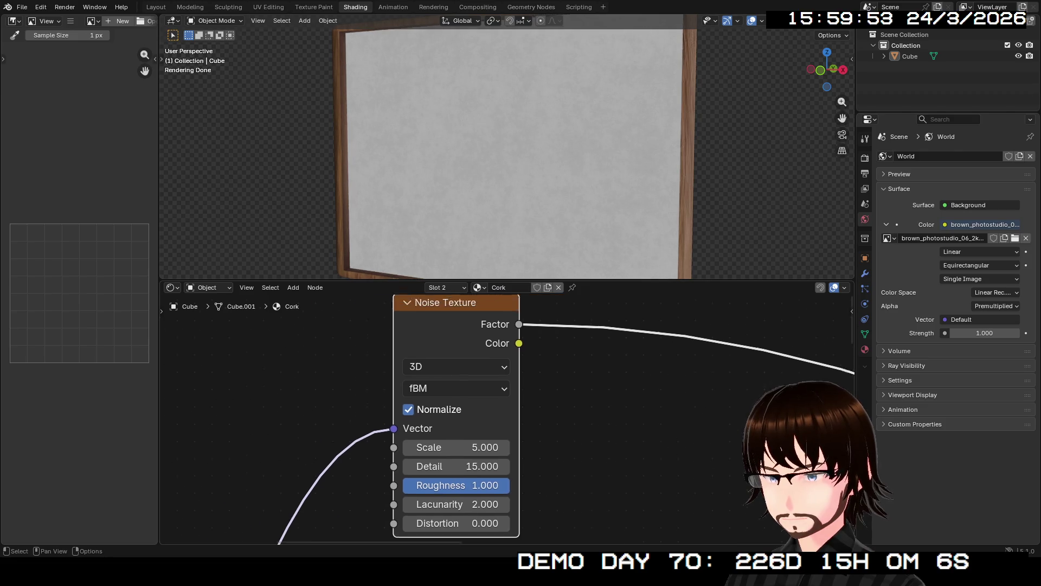
pyautogui.moveTo(542, 509)
pyautogui.mouseDown()
pyautogui.moveTo(521, 388)
pyautogui.moveTo(504, 454)
pyautogui.moveTo(488, 333)
pyautogui.mouseUp()
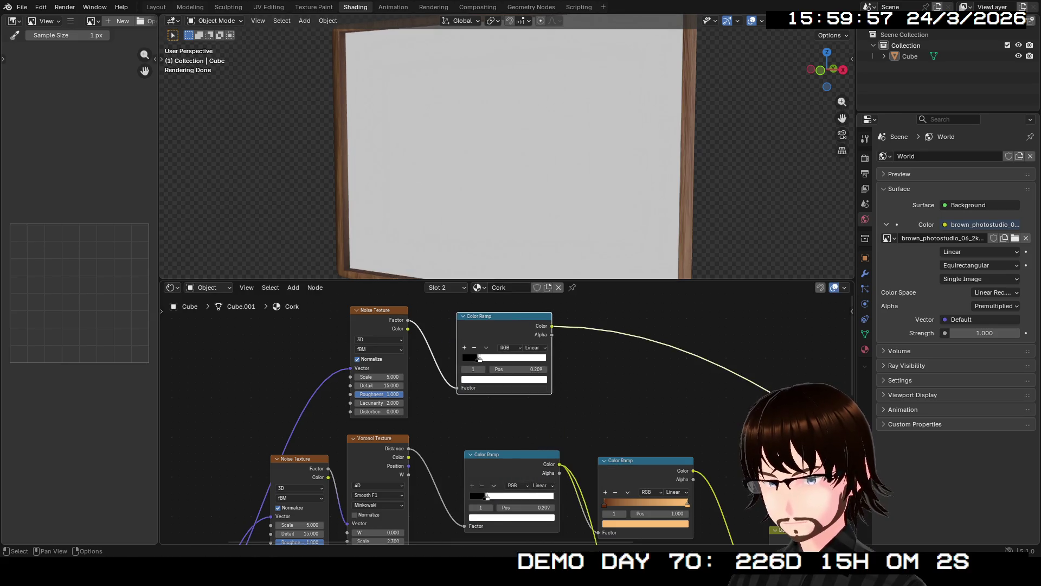
# - Squeeze the Color Ramp's white and black stops together near 0.427 and check the stop colour
pyautogui.scroll(3, 488, 333)
pyautogui.moveTo(429, 293)
pyautogui.mouseDown(button='middle')
pyautogui.moveTo(427, 407)
pyautogui.moveTo(387, 396)
pyautogui.moveTo(394, 349)
pyautogui.mouseUp(button='middle')
pyautogui.scroll(2, 394, 349)
pyautogui.moveTo(443, 460)
pyautogui.mouseDown()
pyautogui.moveTo(523, 460)
pyautogui.moveTo(500, 460)
pyautogui.mouseUp()
pyautogui.moveTo(436, 460)
pyautogui.mouseDown()
pyautogui.moveTo(497, 460)
pyautogui.moveTo(486, 460)
pyautogui.mouseUp()
pyautogui.click(501, 507)
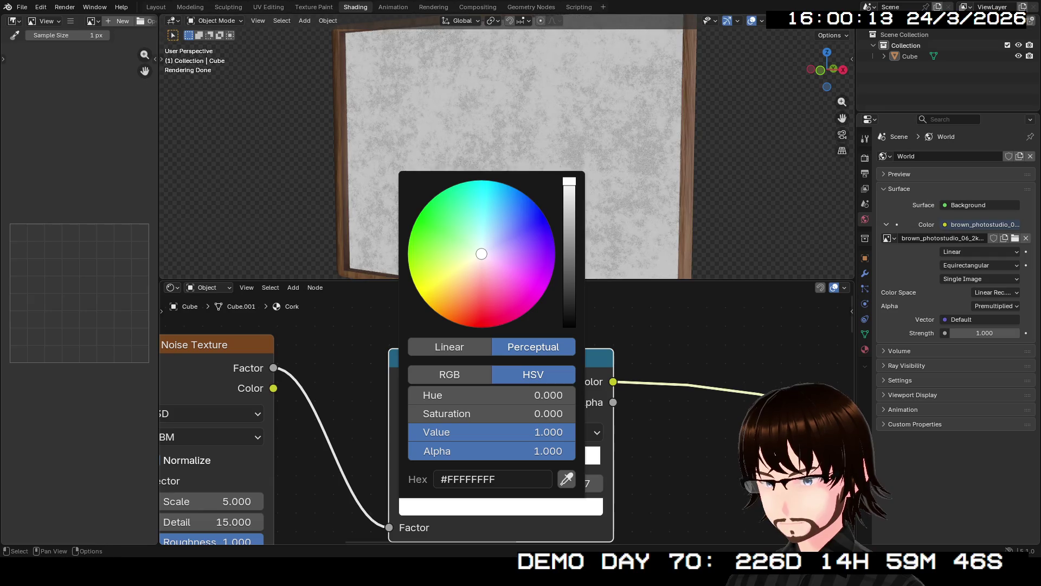
pyautogui.press('Escape')
pyautogui.scroll(1, 491, 456)
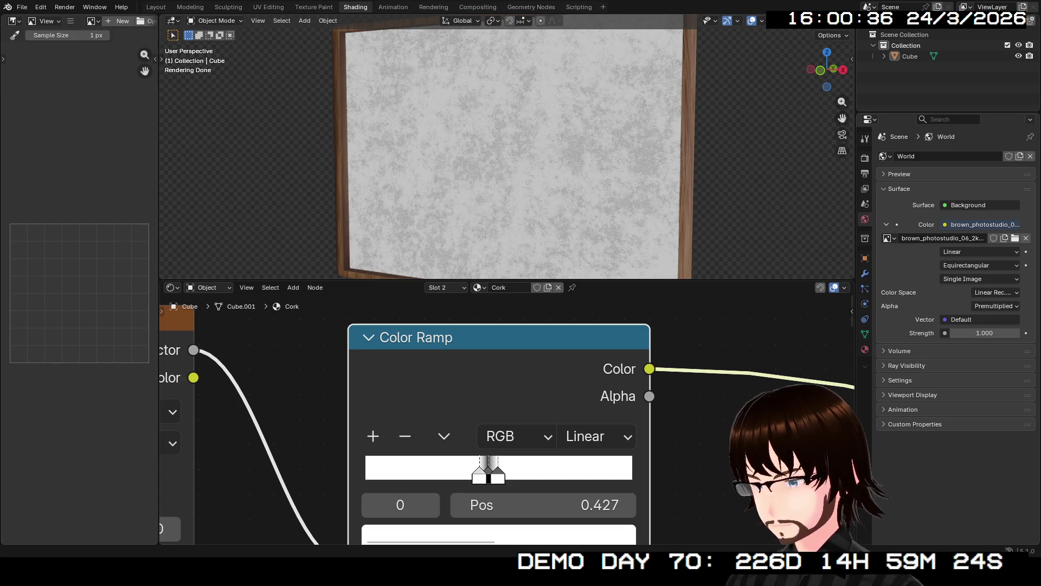
pyautogui.moveTo(488, 434)
pyautogui.mouseDown(button='middle')
pyautogui.moveTo(599, 429)
pyautogui.moveTo(811, 444)
pyautogui.moveTo(830, 465)
pyautogui.moveTo(797, 407)
pyautogui.mouseUp(button='middle')
# - Try Multifractal and Ridged Multifractal noise types, then return the Noise Texture to fBM
pyautogui.scroll(-3, 673, 386)
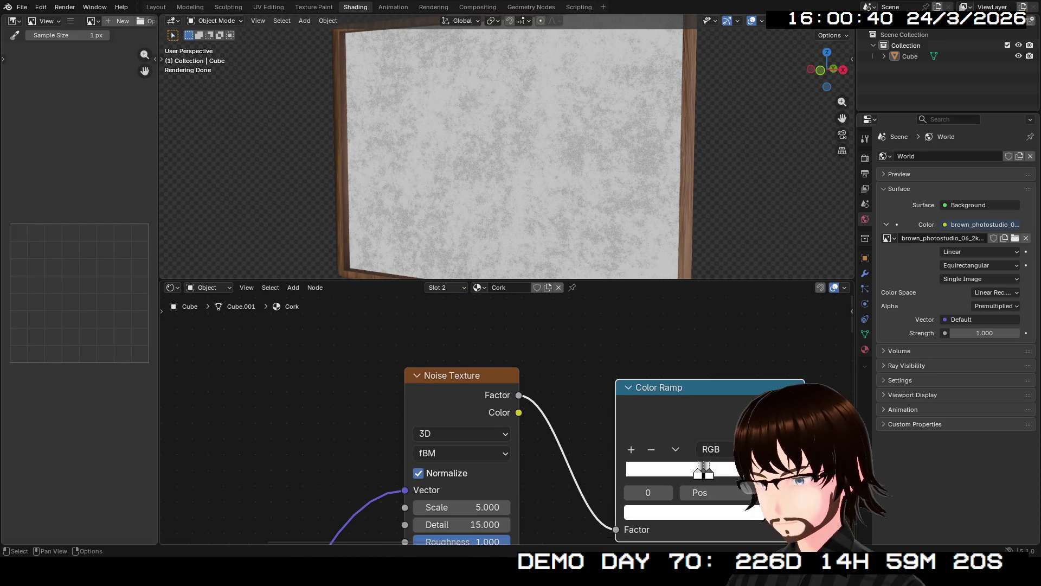
pyautogui.click(450, 372)
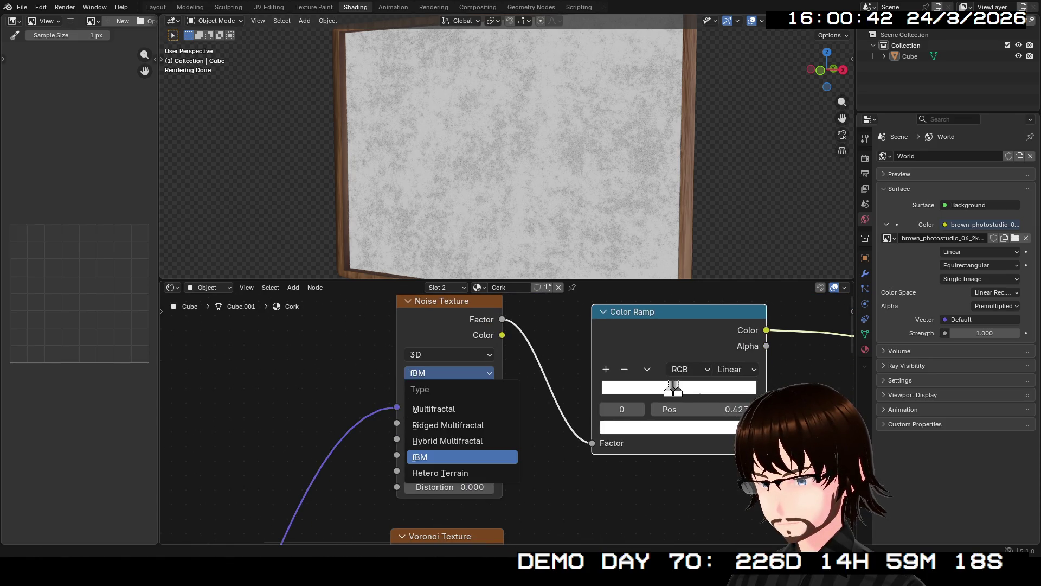
pyautogui.click(434, 408)
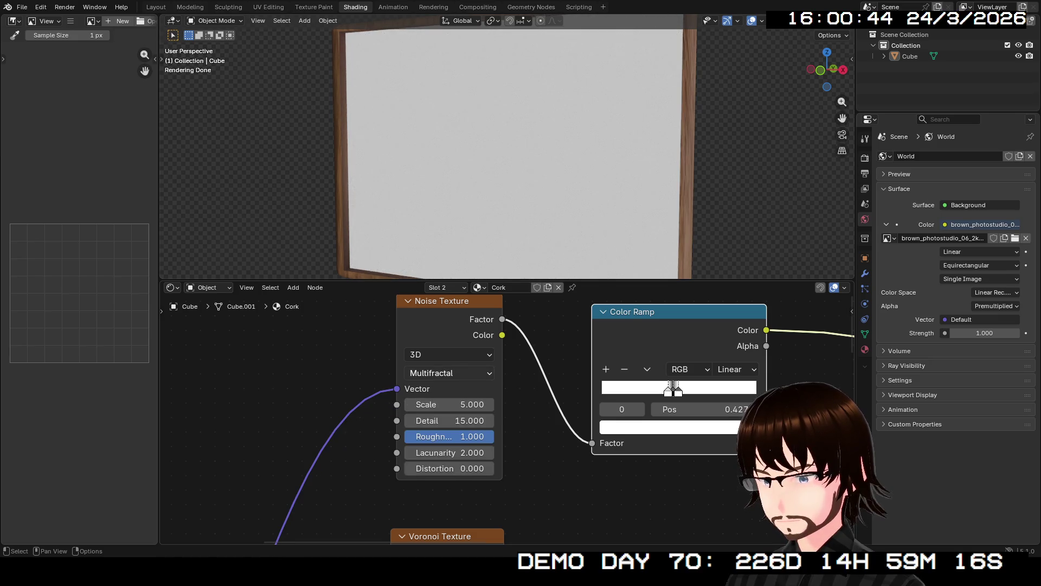
pyautogui.click(450, 372)
pyautogui.click(440, 425)
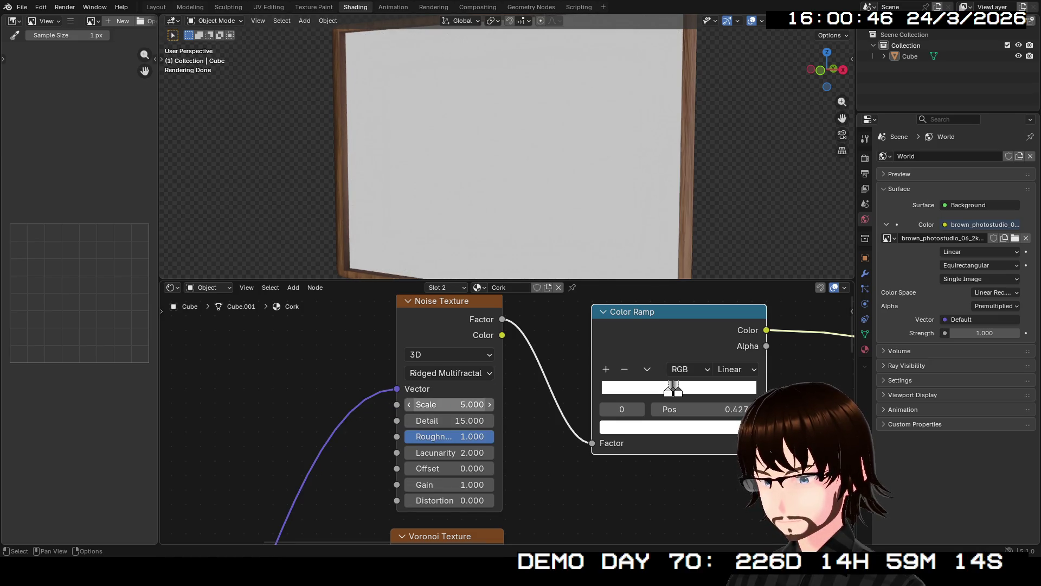
pyautogui.click(450, 373)
pyautogui.click(440, 456)
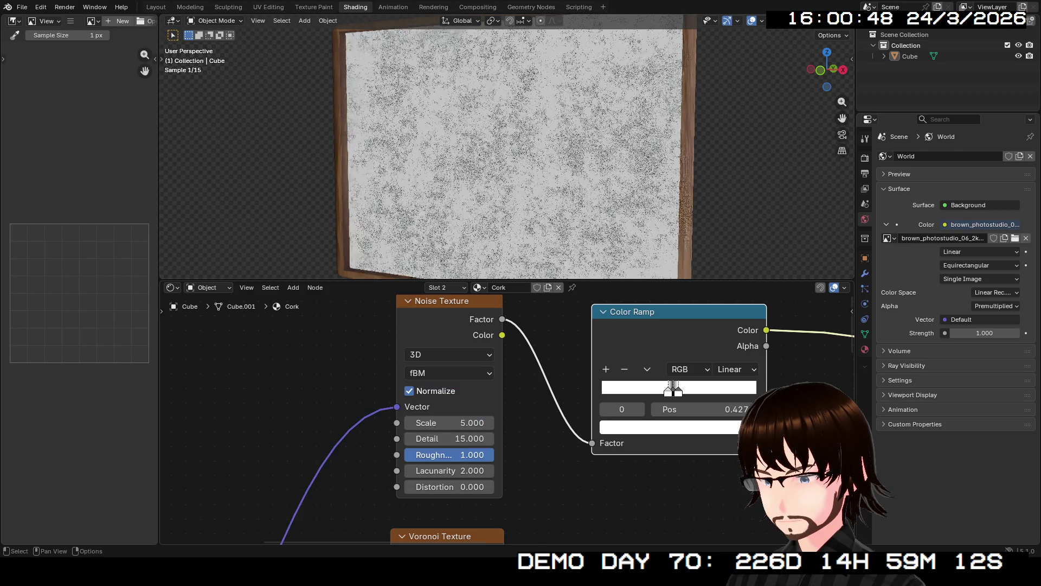
pyautogui.scroll(3, 484, 453)
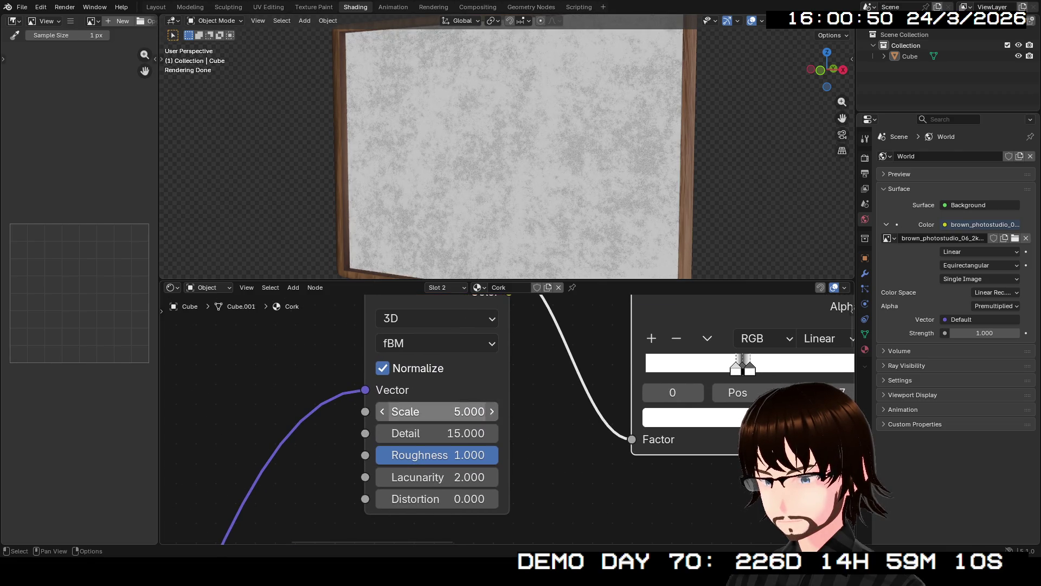
# - Experiment with Detail and Roughness, settling the Noise Texture's Detail at 5
pyautogui.moveTo(438, 433)
pyautogui.mouseDown()
pyautogui.moveTo(380, 433)
pyautogui.moveTo(403, 433)
pyautogui.mouseUp()
pyautogui.moveTo(507, 163); pyautogui.dragTo(507, 119, button='middle')
pyautogui.moveTo(461, 454)
pyautogui.mouseDown()
pyautogui.moveTo(351, 454)
pyautogui.moveTo(362, 455)
pyautogui.mouseUp()
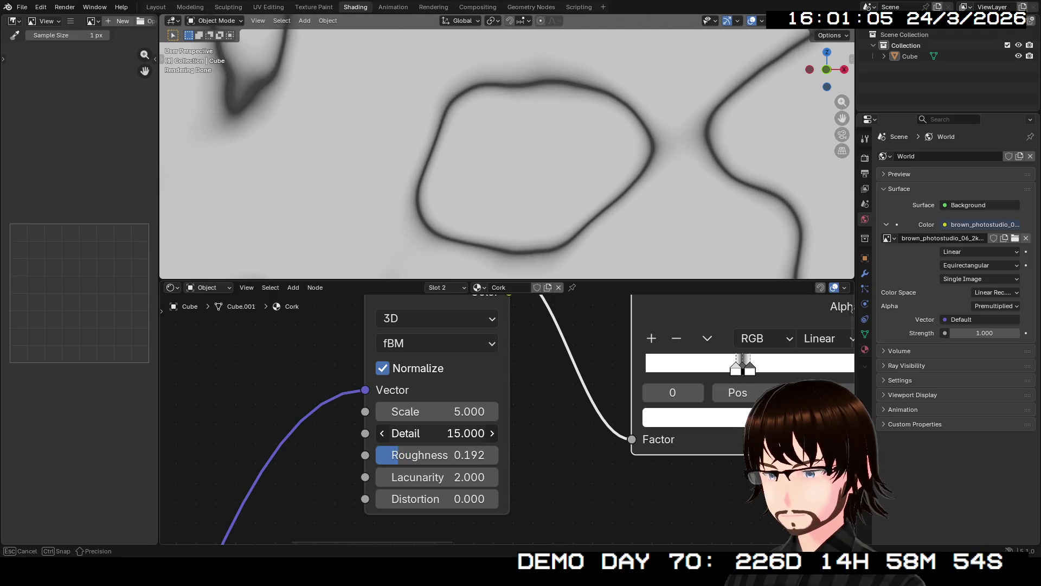
pyautogui.scroll(-3, 507, 152)
pyautogui.moveTo(507, 152); pyautogui.dragTo(519, 153, button='middle')
pyautogui.moveTo(413, 433)
pyautogui.mouseDown()
pyautogui.moveTo(401, 433)
pyautogui.moveTo(415, 433)
pyautogui.moveTo(428, 454)
pyautogui.moveTo(472, 455)
pyautogui.moveTo(414, 433)
pyautogui.moveTo(446, 433)
pyautogui.mouseUp()
pyautogui.click(446, 433)
pyautogui.write('5.000')
pyautogui.press('Return')
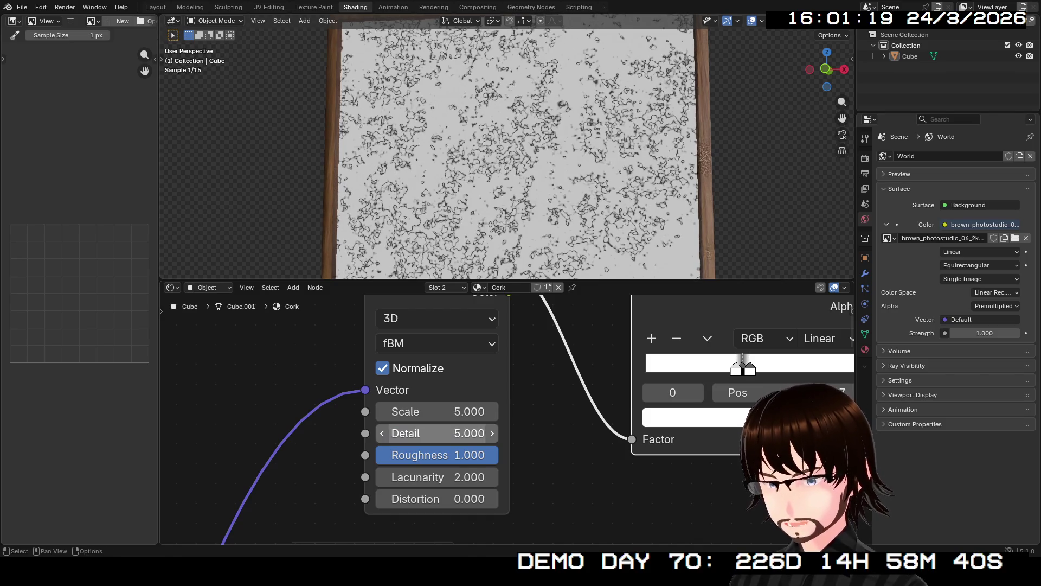
# - Set the Noise Texture's Scale to 15
pyautogui.moveTo(434, 411)
pyautogui.mouseDown()
pyautogui.moveTo(501, 411)
pyautogui.moveTo(491, 411)
pyautogui.mouseUp()
pyautogui.click(491, 412)
pyautogui.write('15')
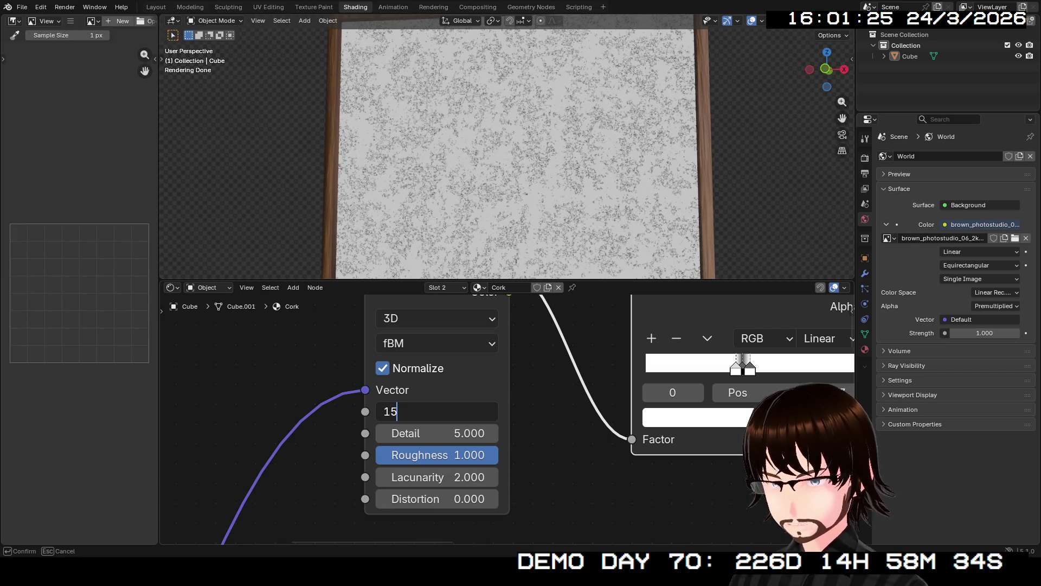
pyautogui.press('Return')
pyautogui.scroll(2, 507, 152)
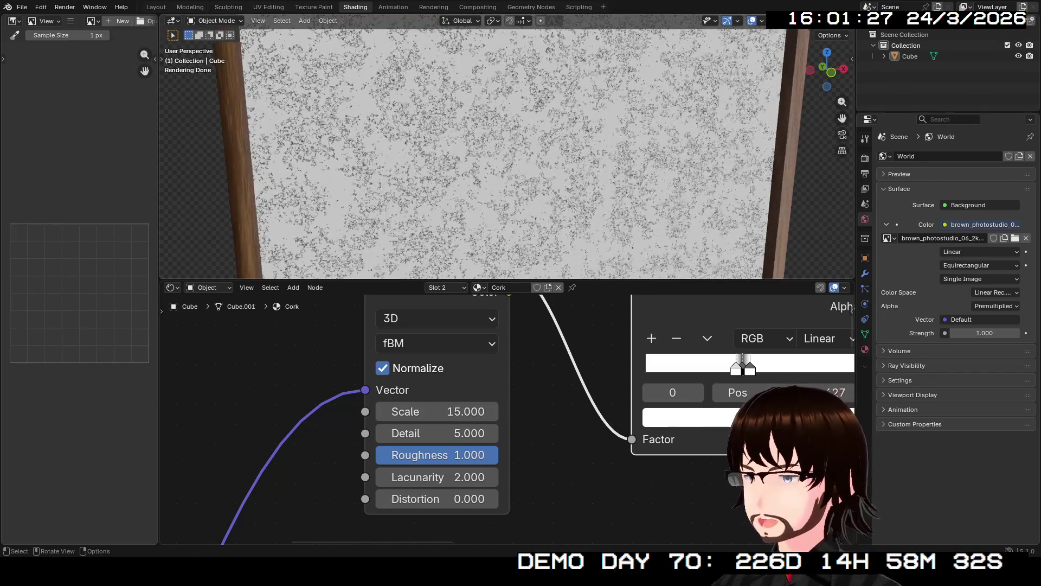
pyautogui.scroll(-3, 507, 152)
pyautogui.scroll(2, 507, 151)
pyautogui.scroll(-2, 507, 417)
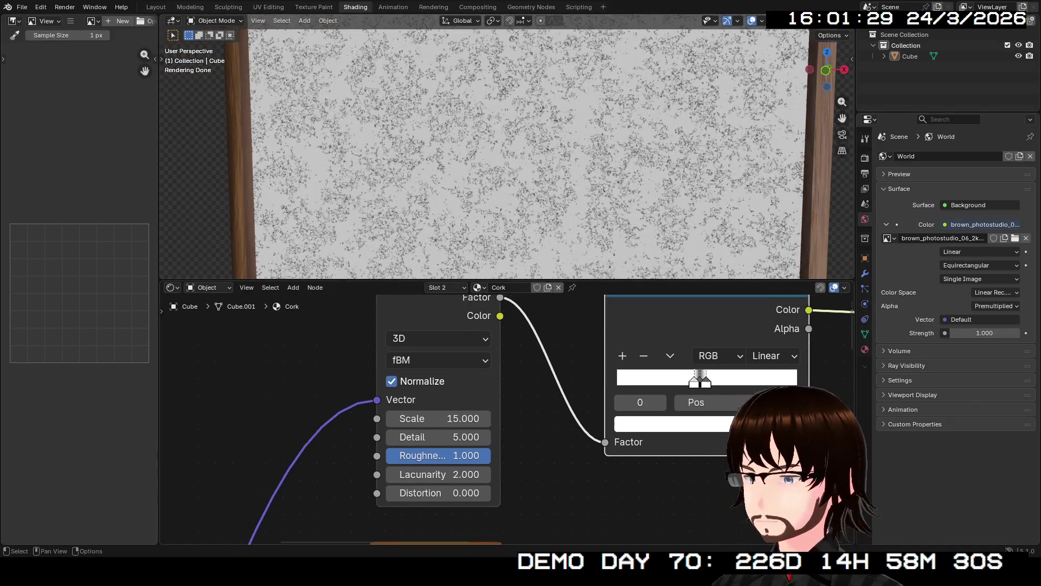
pyautogui.scroll(-4, 508, 418)
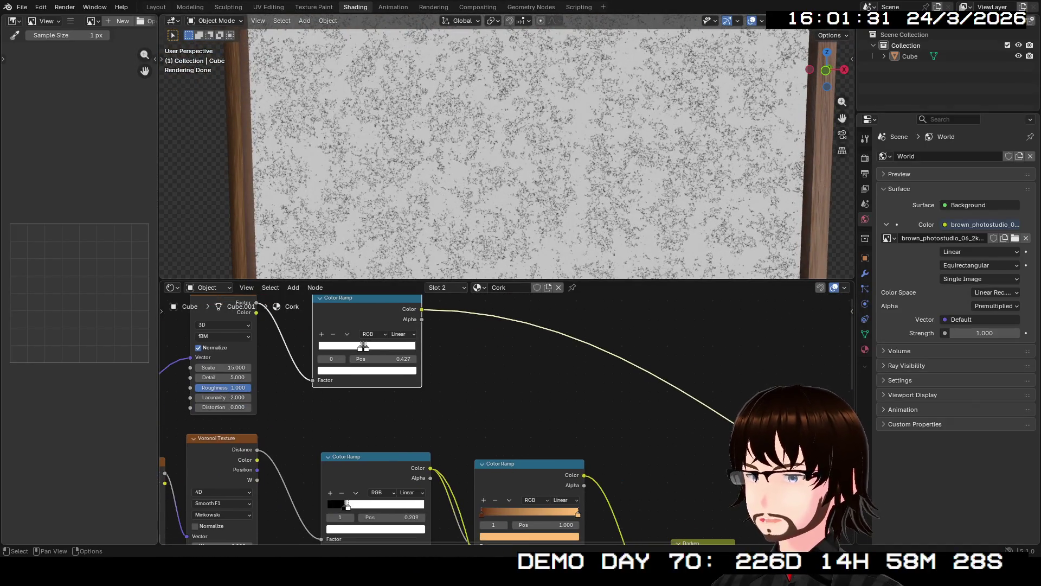
# - Duplicate the brown Color Ramp onto the upper ramp's output link and darken its light stop
pyautogui.scroll(-3, 464, 491)
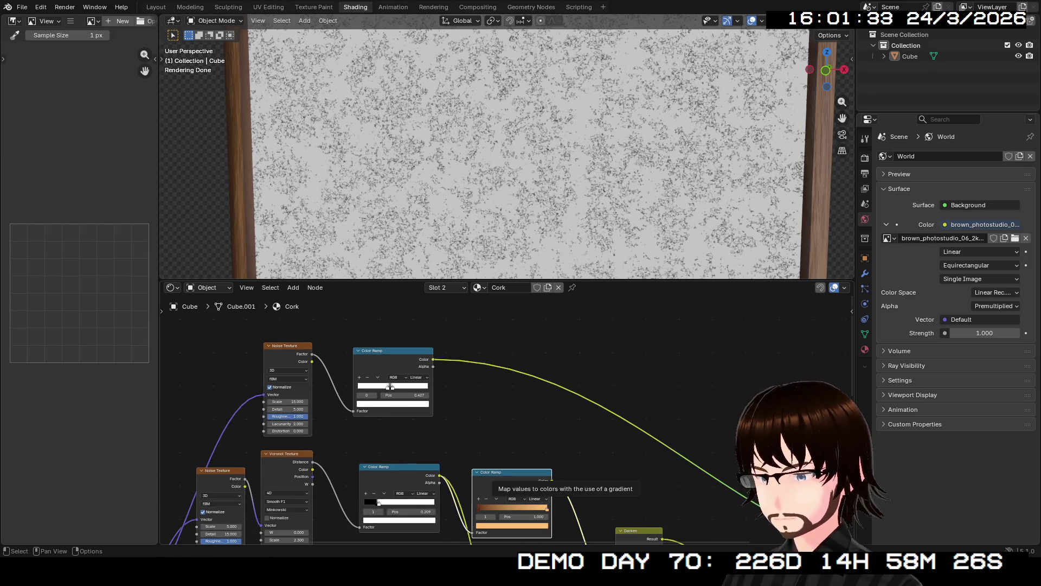
pyautogui.hotkey('shift', 'd')
pyautogui.click(495, 361)
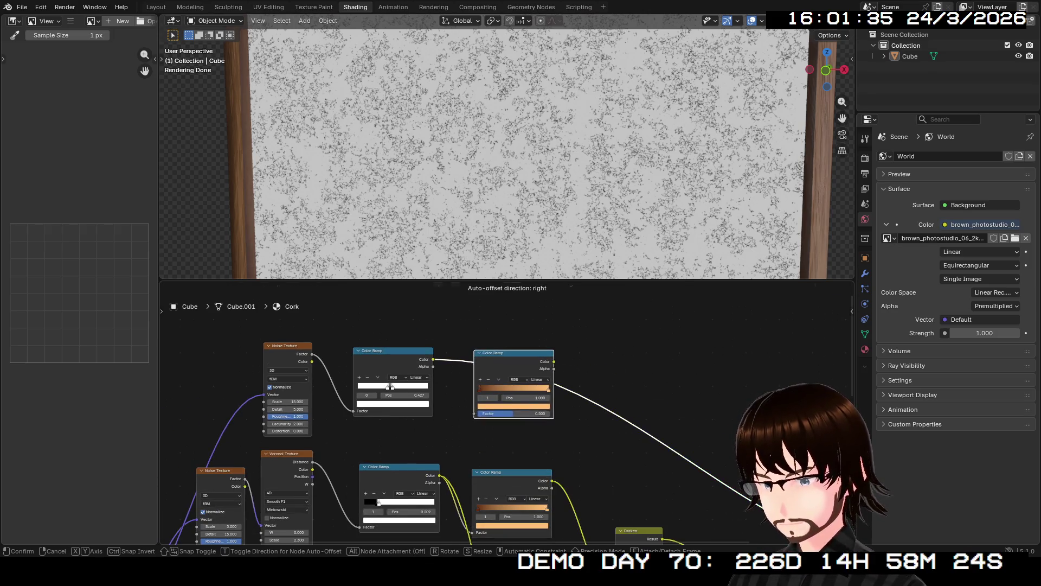
pyautogui.scroll(4, 506, 419)
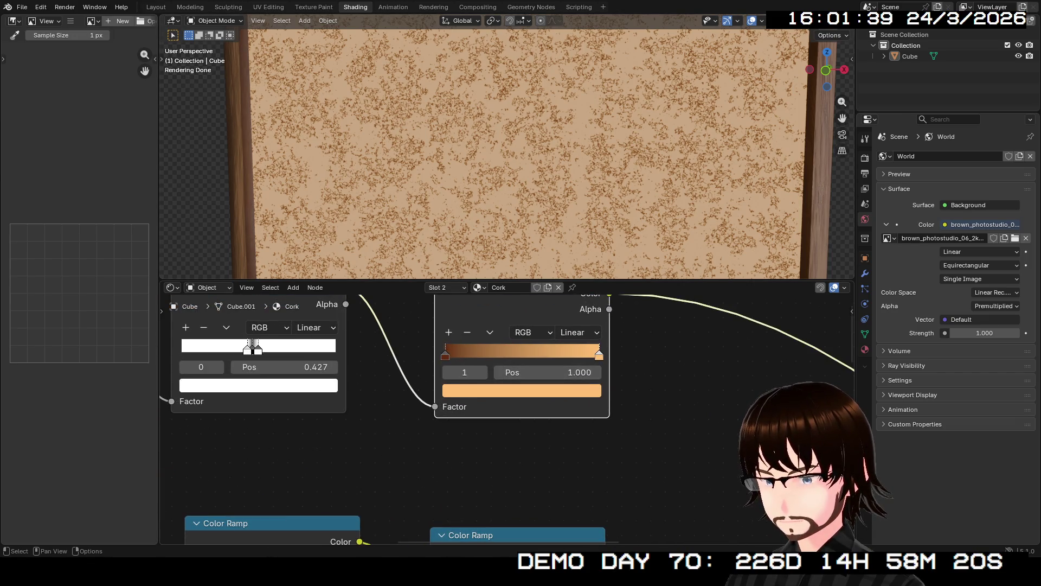
pyautogui.click(515, 390)
pyautogui.moveTo(575, 138)
pyautogui.mouseDown()
pyautogui.moveTo(575, 210)
pyautogui.moveTo(575, 176)
pyautogui.moveTo(575, 195)
pyautogui.mouseUp()
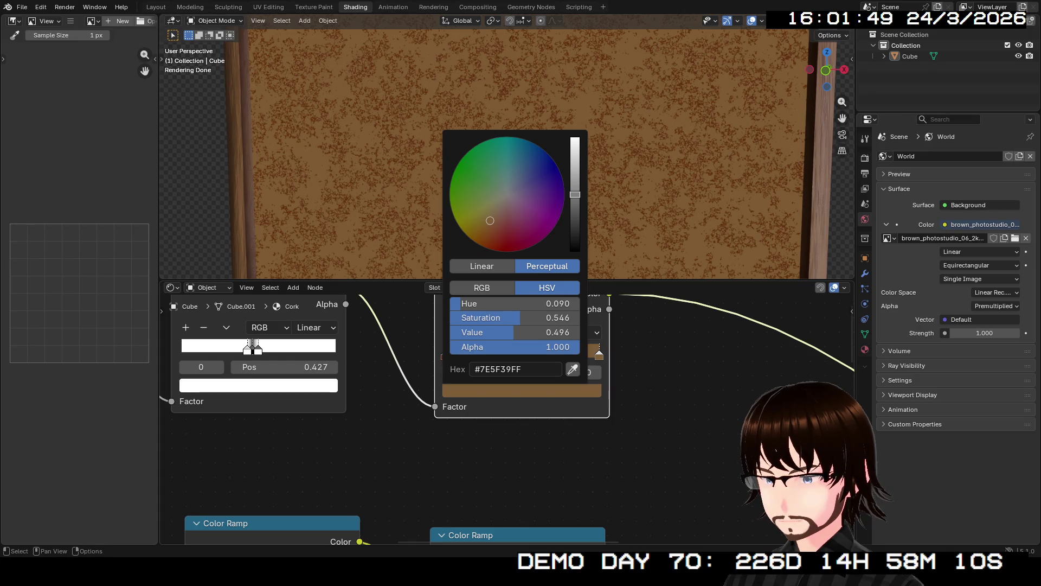
# - Darken the ramp's left stop to a near-black brown
pyautogui.click(445, 356)
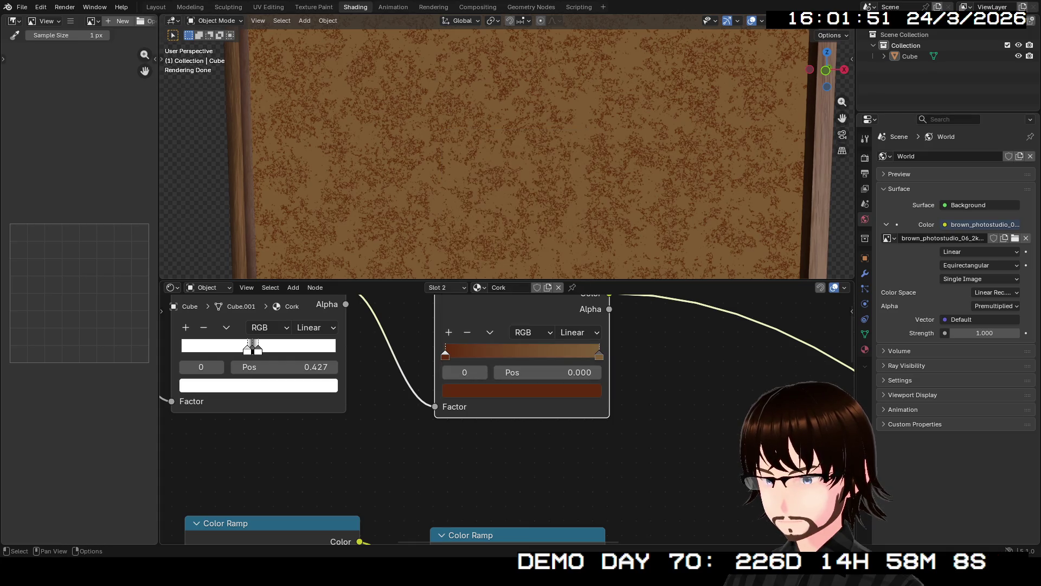
pyautogui.click(522, 390)
pyautogui.moveTo(575, 209); pyautogui.dragTo(575, 234)
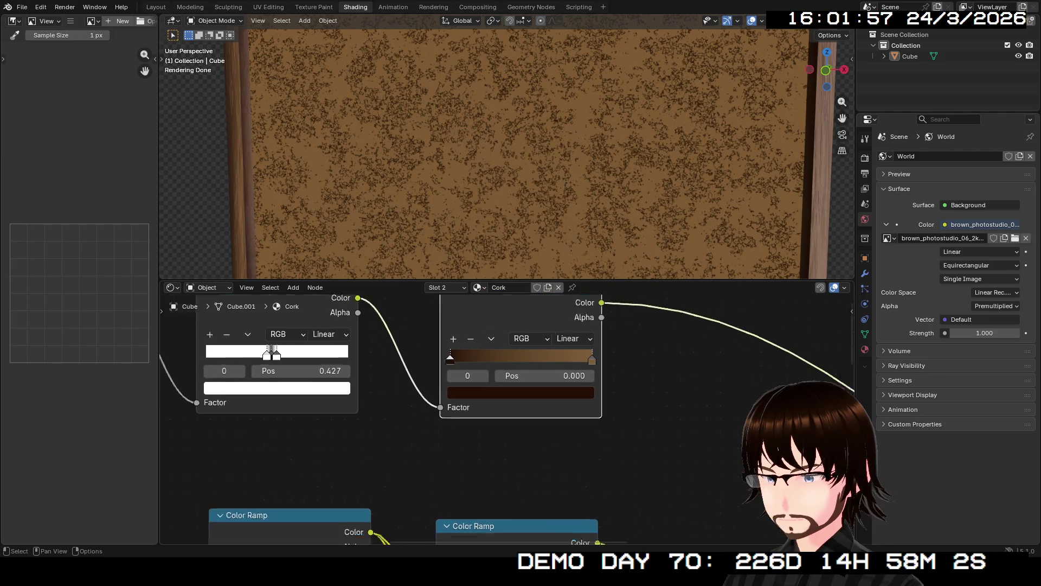
pyautogui.scroll(-4, 234, 314)
pyautogui.moveTo(233, 315); pyautogui.dragTo(279, 333, button='middle')
pyautogui.click(509, 443)
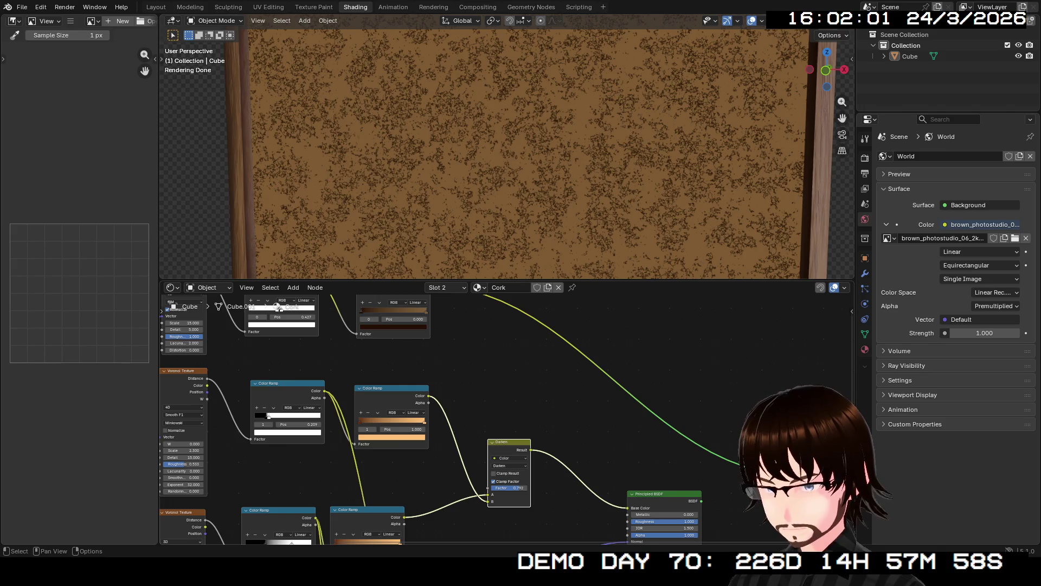
# - Duplicate the Darken mix and feed the brown speck Color Ramp into its A input
pyautogui.hotkey('shift', 'd')
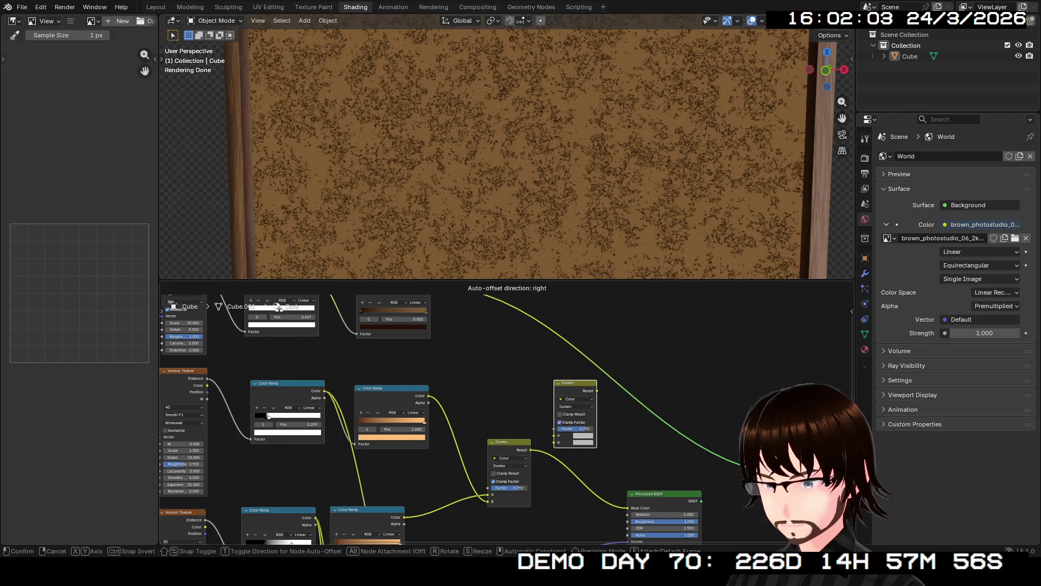
pyautogui.press('Return')
pyautogui.moveTo(434, 379); pyautogui.dragTo(440, 411, button='middle')
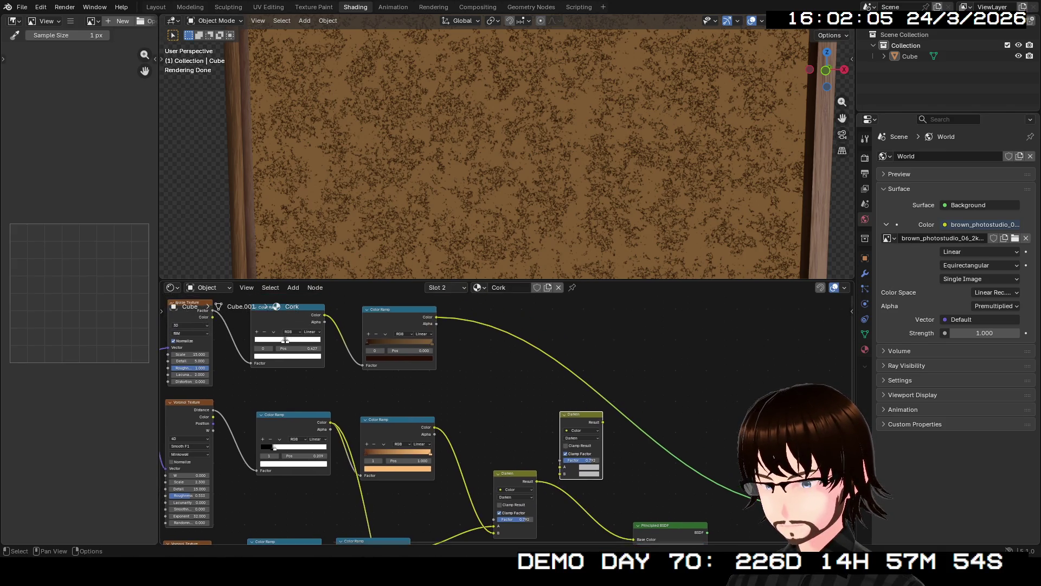
pyautogui.moveTo(436, 317); pyautogui.dragTo(560, 473)
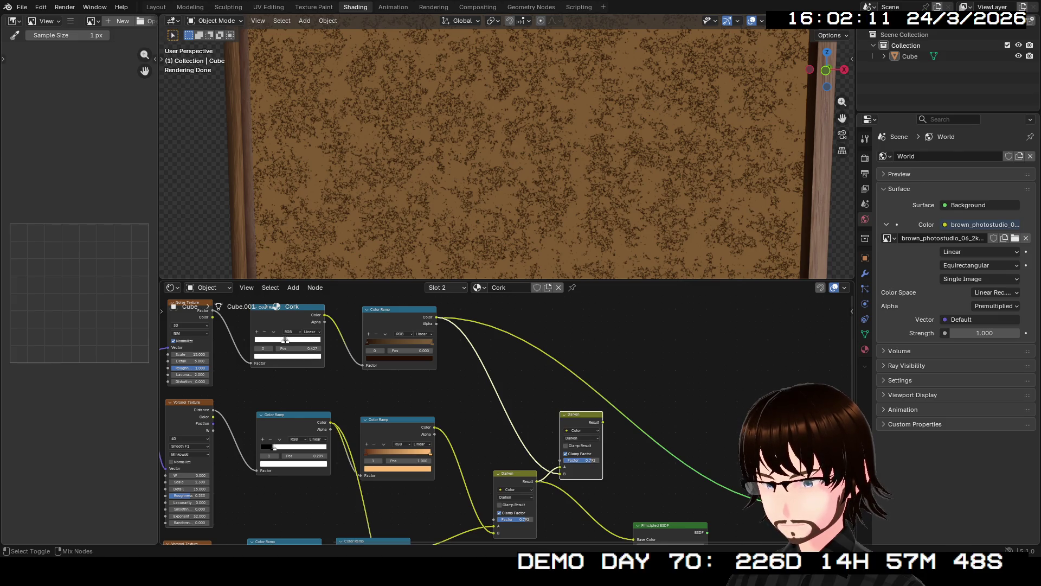
pyautogui.keyDown('ctrl'); pyautogui.keyDown('shift'); pyautogui.click(580, 439); pyautogui.keyUp('shift'); pyautogui.keyUp('ctrl')
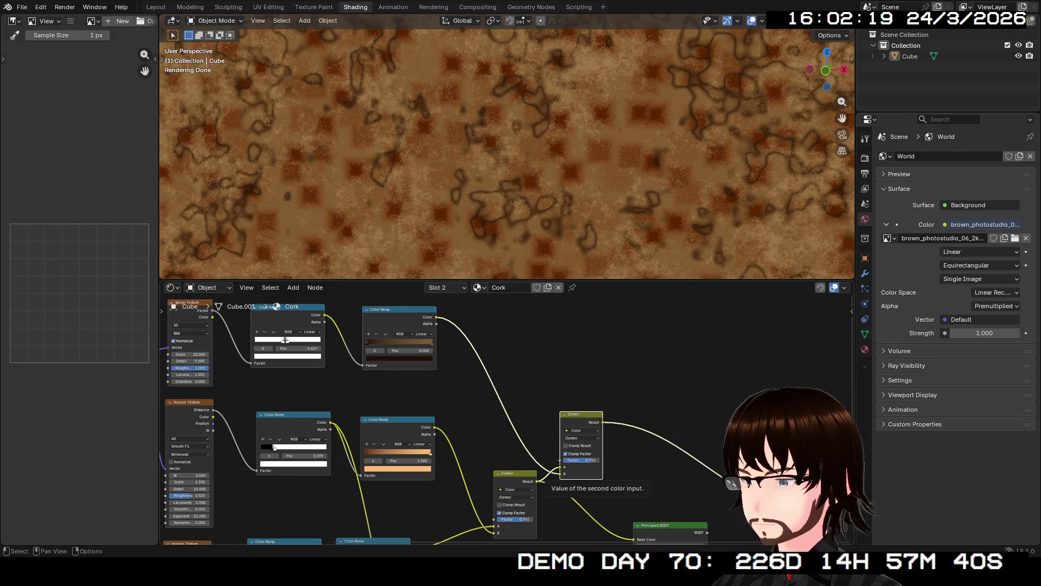
pyautogui.moveTo(560, 467); pyautogui.dragTo(547, 472)
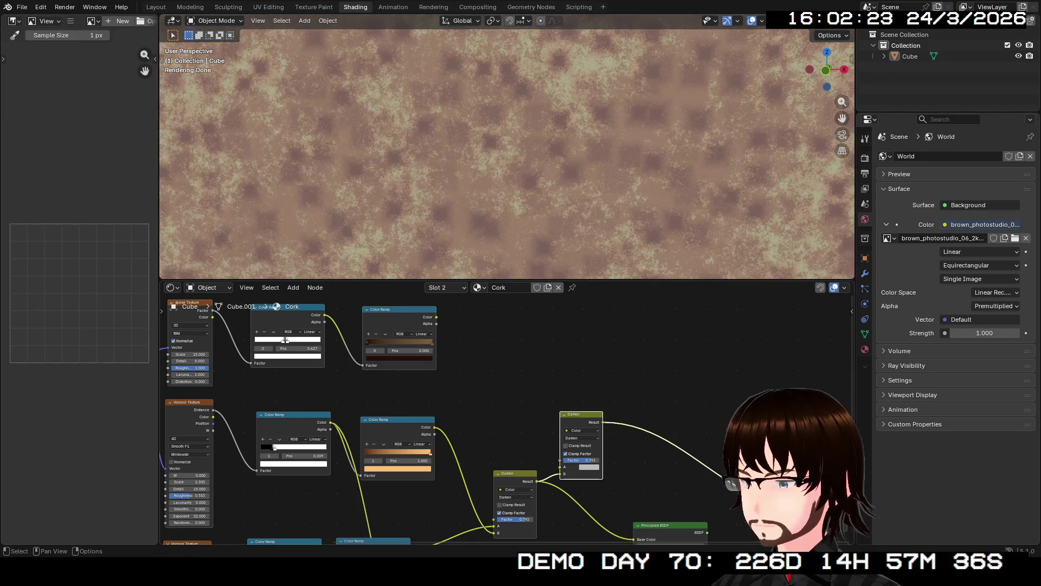
pyautogui.moveTo(436, 317)
pyautogui.mouseDown()
pyautogui.moveTo(547, 464)
pyautogui.moveTo(560, 467)
pyautogui.mouseUp()
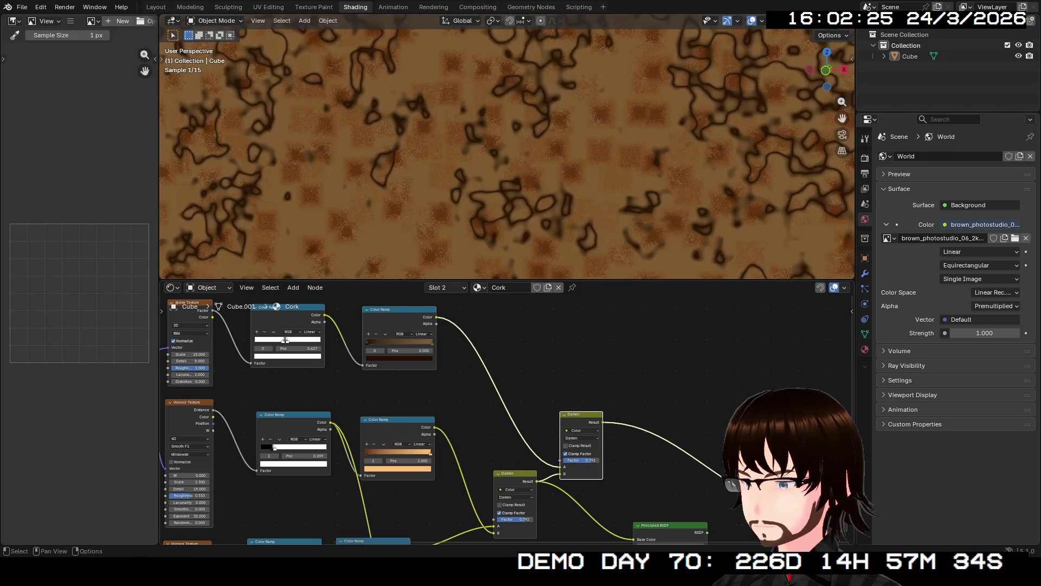
# - Drive the Principled BSDF Base Color with the new Darken's Result, keeping the shader linked to the output
pyautogui.scroll(-8, 507, 155)
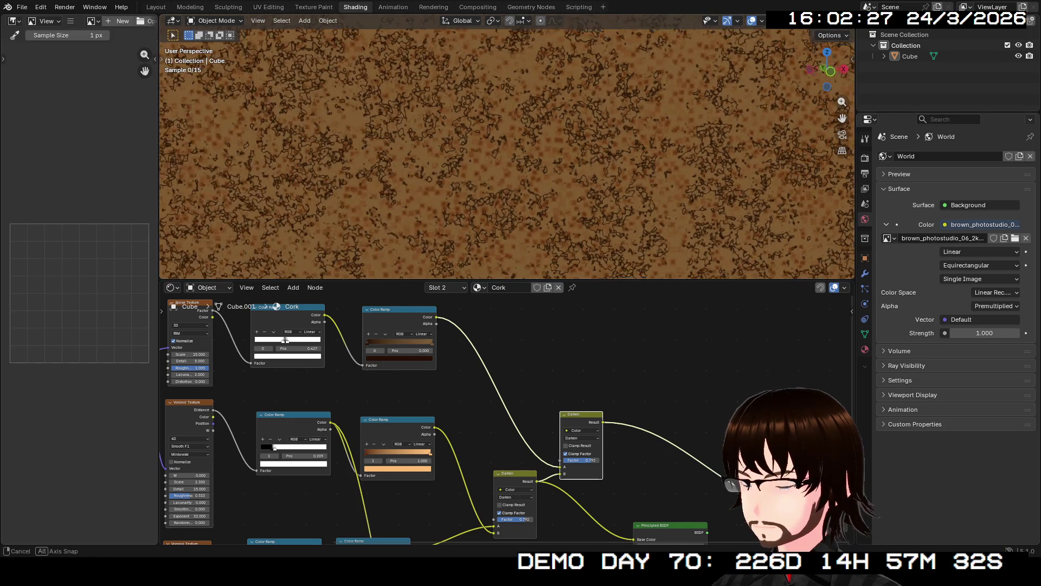
pyautogui.moveTo(543, 390)
pyautogui.mouseDown(button='middle')
pyautogui.moveTo(477, 365)
pyautogui.moveTo(407, 307)
pyautogui.mouseUp(button='middle')
pyautogui.moveTo(467, 339); pyautogui.dragTo(497, 456)
pyautogui.keyDown('ctrl'); pyautogui.keyDown('shift'); pyautogui.click(505, 457); pyautogui.keyUp('shift'); pyautogui.keyUp('ctrl')
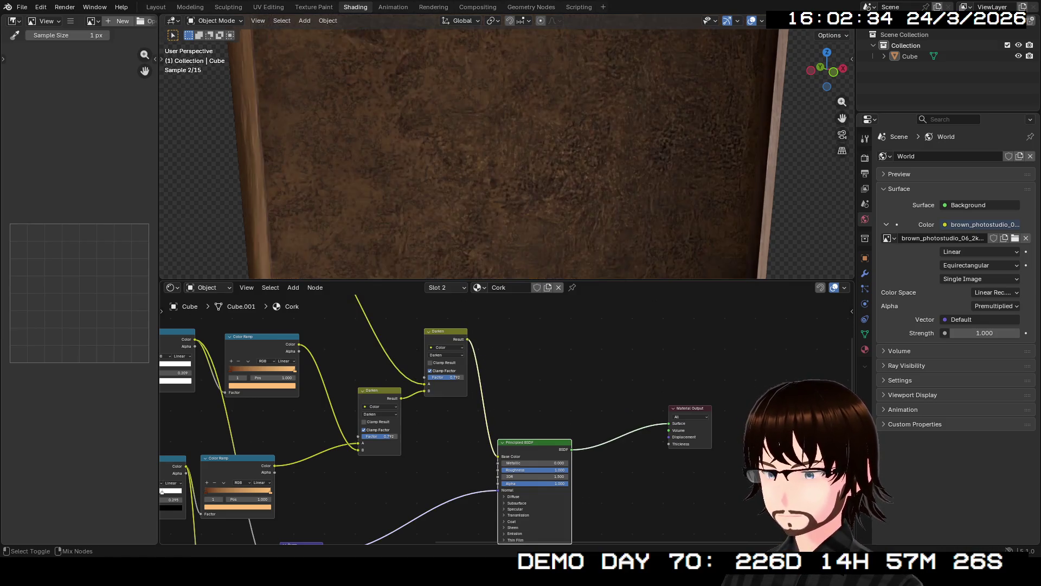
# - Duplicate the Bump node before the Principled BSDF and feed the top Color Ramp into its Height
pyautogui.moveTo(510, 217); pyautogui.dragTo(410, 184, button='middle')
pyautogui.scroll(-3, 507, 420)
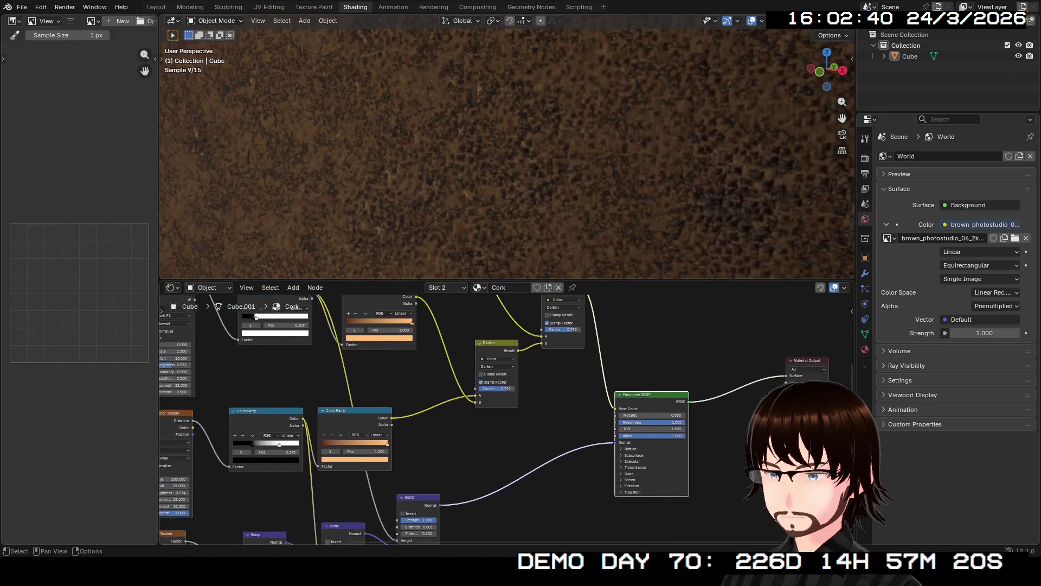
pyautogui.scroll(-3, 602, 391)
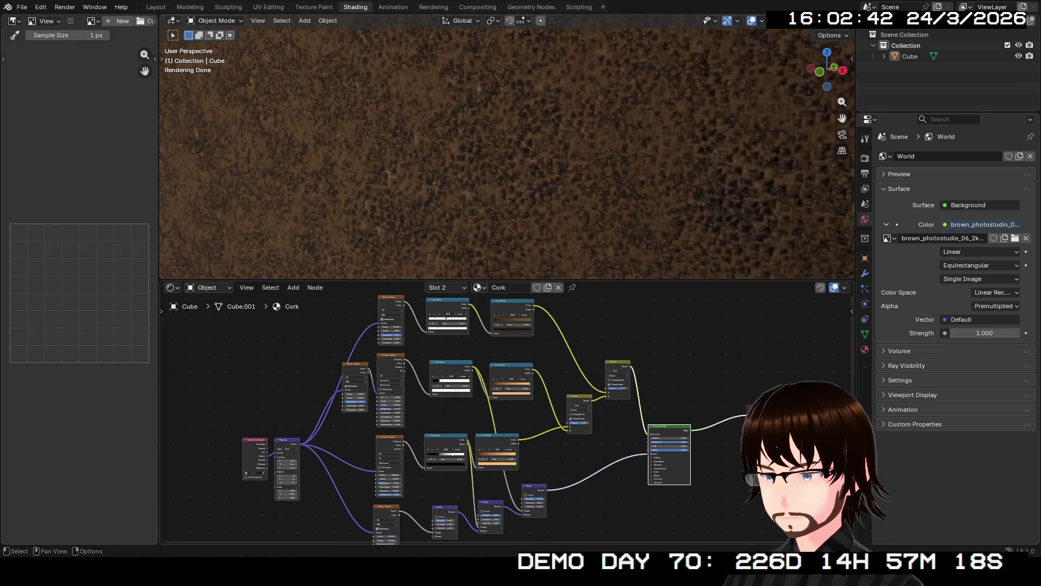
pyautogui.click(552, 481)
pyautogui.hotkey('shift', 'd')
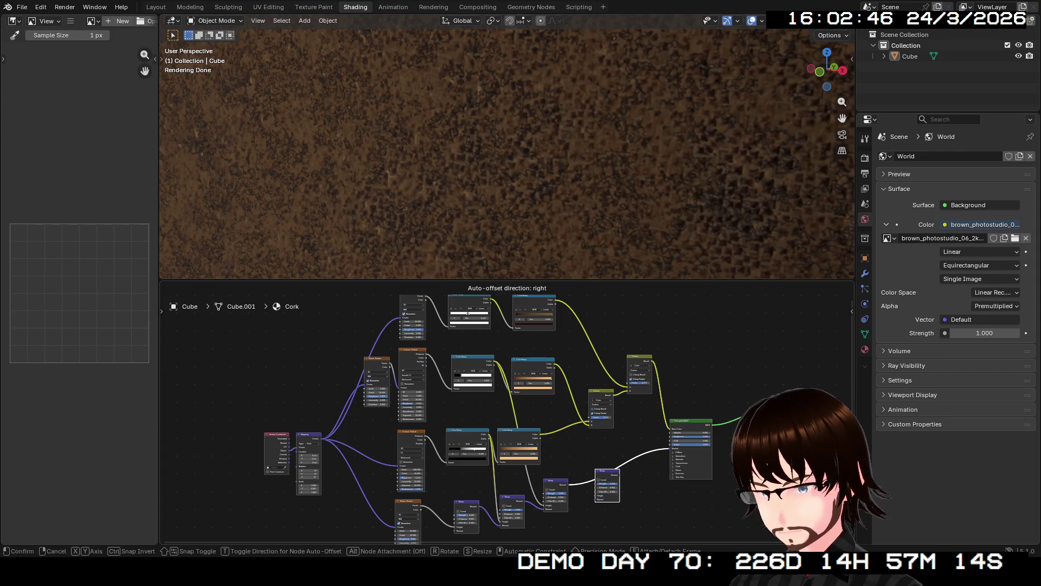
pyautogui.click(605, 472)
pyautogui.scroll(2, 534, 429)
pyautogui.scroll(2, 506, 419)
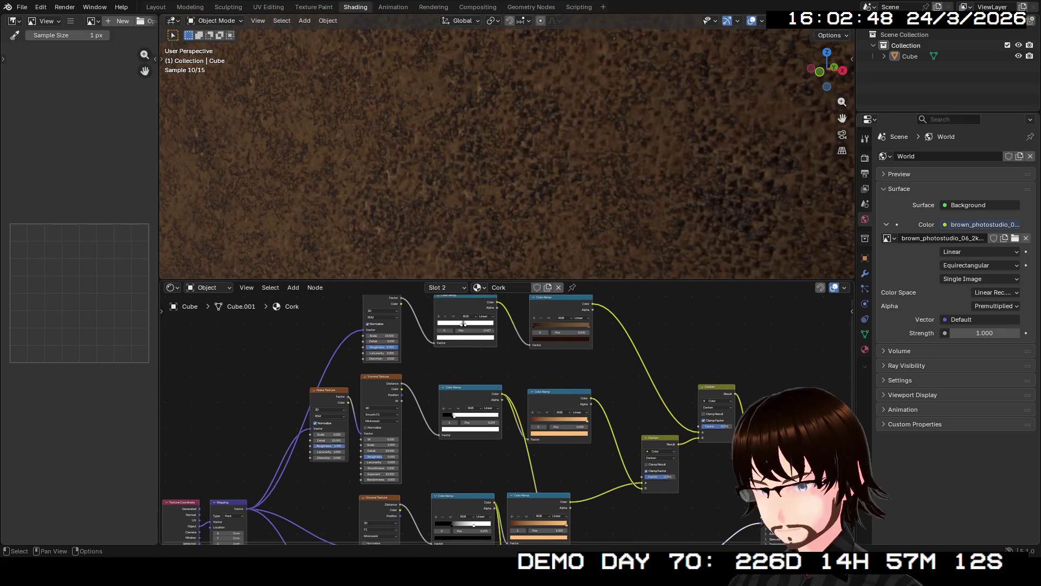
pyautogui.moveTo(497, 302)
pyautogui.mouseDown()
pyautogui.moveTo(586, 520)
pyautogui.moveTo(607, 539)
pyautogui.moveTo(624, 472)
pyautogui.moveTo(652, 462)
pyautogui.mouseUp()
# - Set the middle Bump's Strength to 0.242
pyautogui.scroll(3, 652, 462)
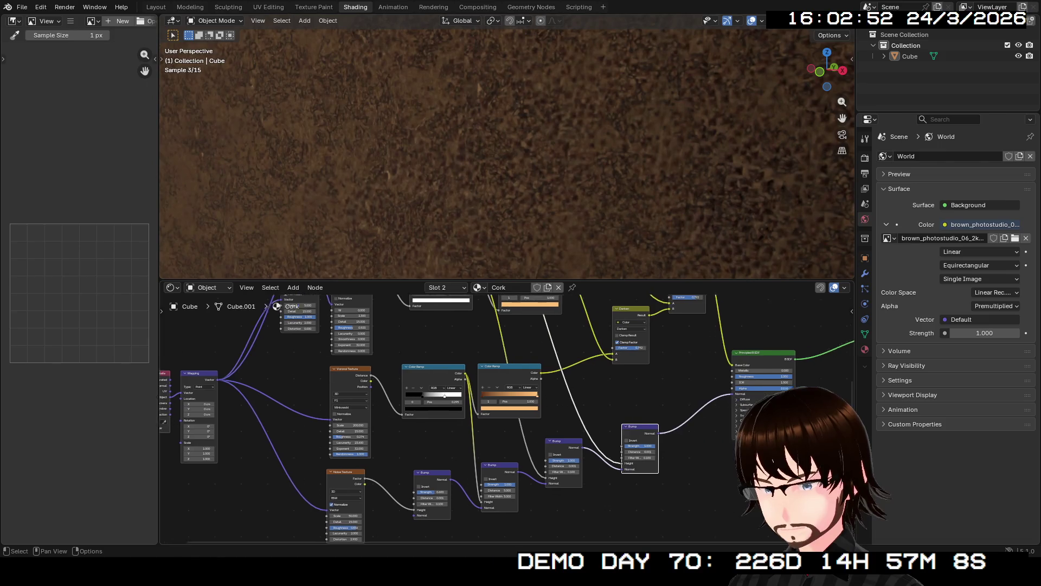
pyautogui.scroll(2, 652, 462)
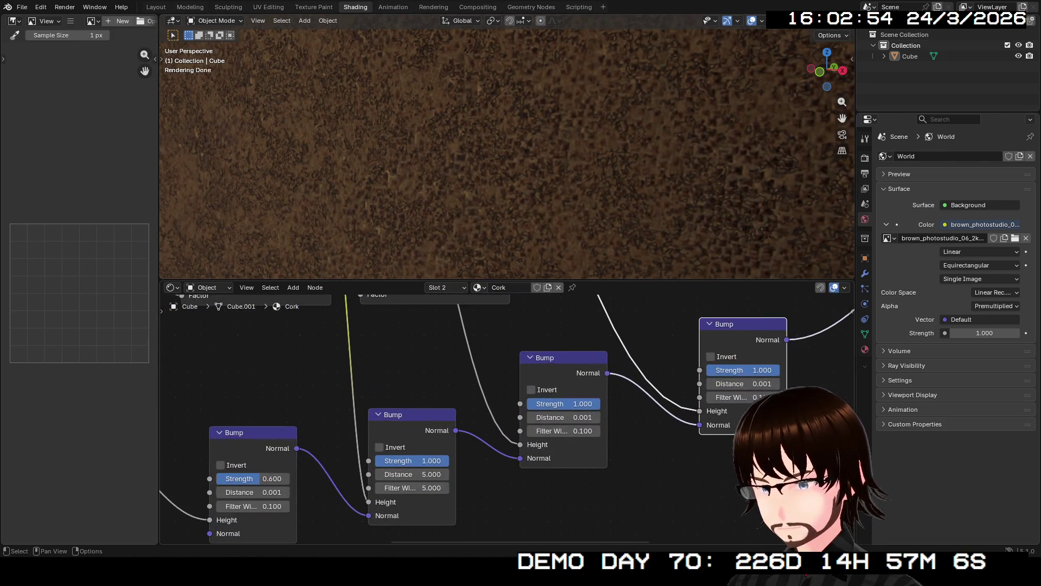
pyautogui.moveTo(412, 461); pyautogui.dragTo(385, 461)
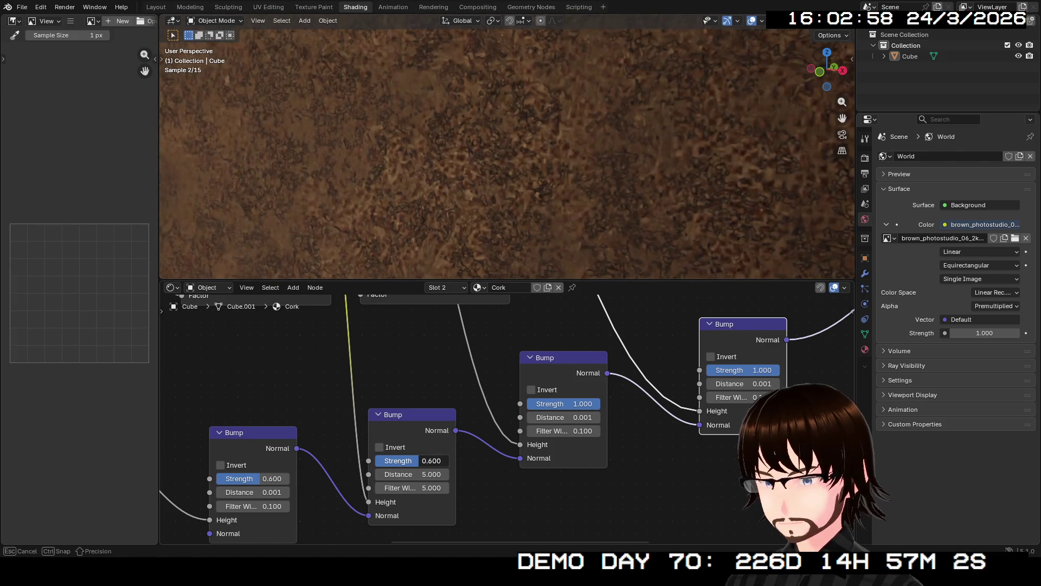
pyautogui.press('Escape')
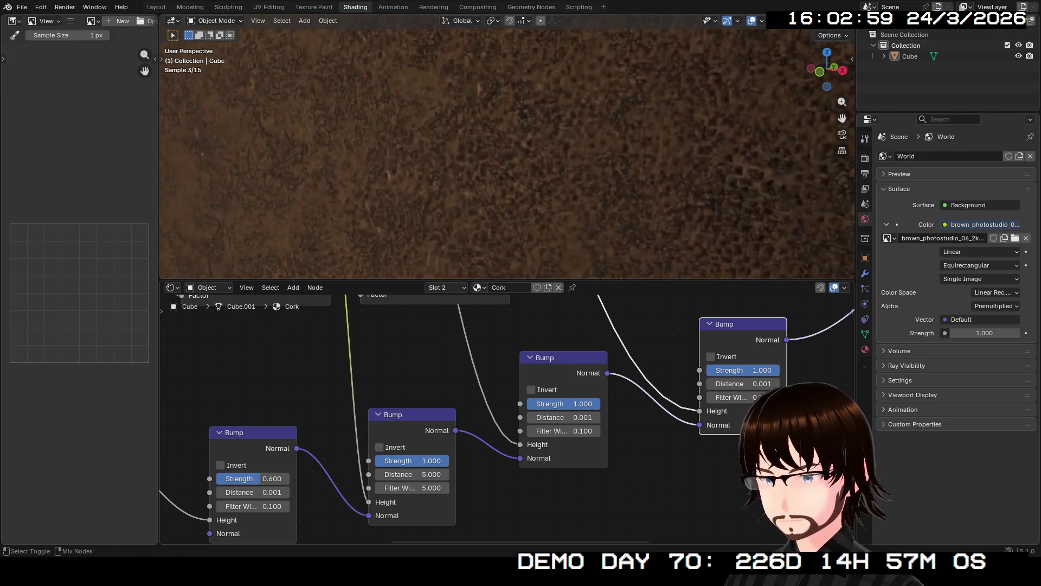
pyautogui.keyDown('ctrl'); pyautogui.keyDown('shift'); pyautogui.click(413, 439); pyautogui.keyUp('shift'); pyautogui.keyUp('ctrl')
pyautogui.moveTo(412, 460); pyautogui.dragTo(388, 460)
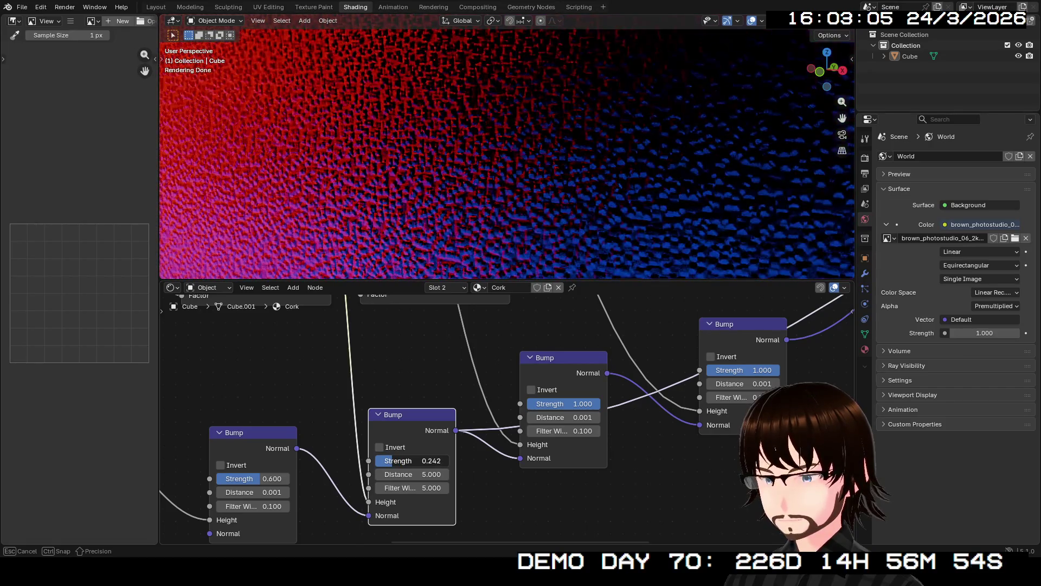
pyautogui.moveTo(391, 461); pyautogui.dragTo(391, 461)
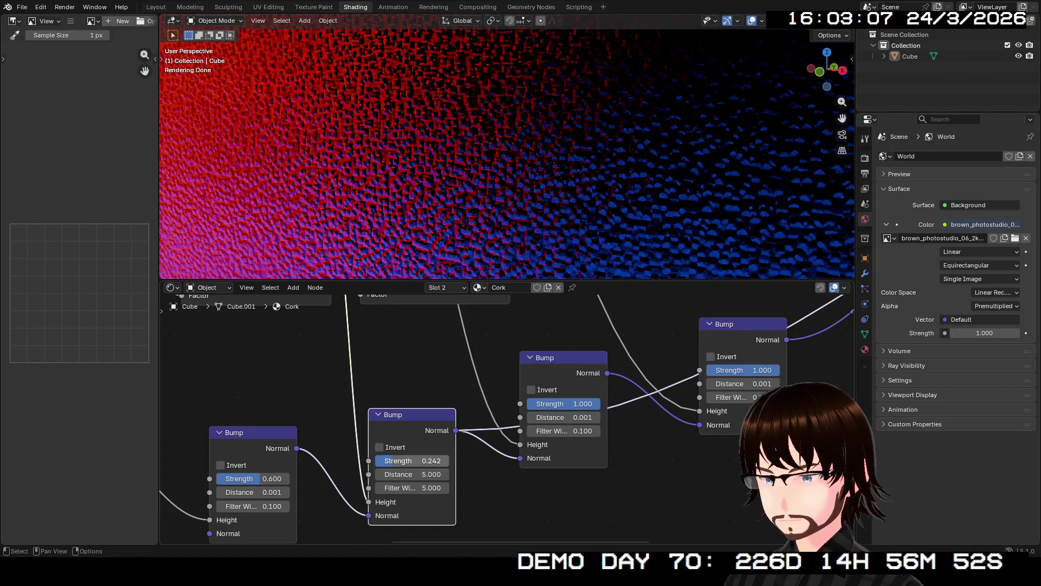
# - Chain the centre bump's Normal into the next bump and lower its strength to about 0.608
pyautogui.moveTo(607, 373); pyautogui.dragTo(851, 304)
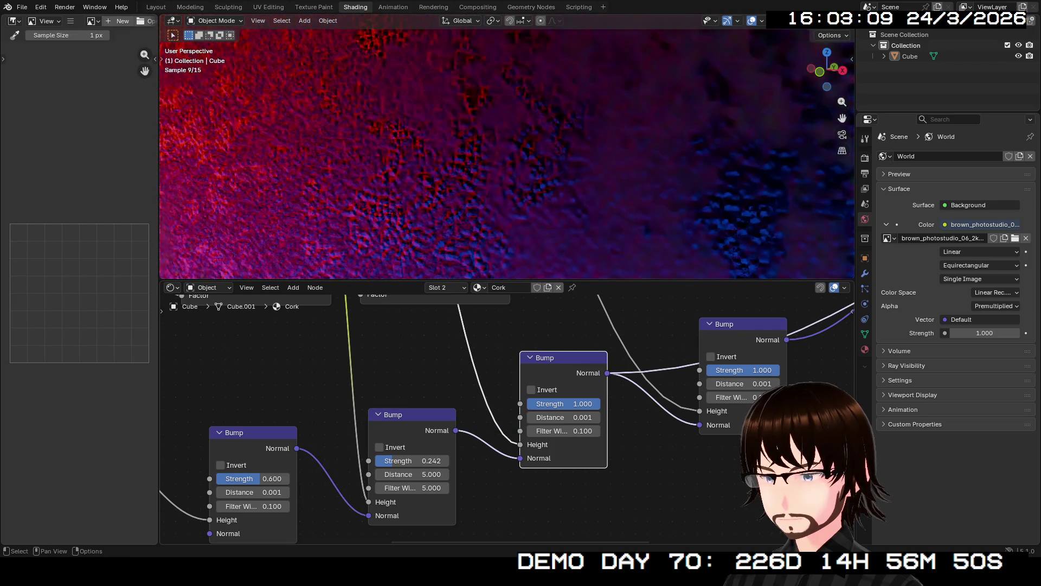
pyautogui.moveTo(564, 403); pyautogui.dragTo(535, 403)
pyautogui.moveTo(536, 404); pyautogui.dragTo(542, 521, button='middle')
pyautogui.scroll(-3, 541, 412)
pyautogui.moveTo(488, 380); pyautogui.dragTo(510, 461, button='middle')
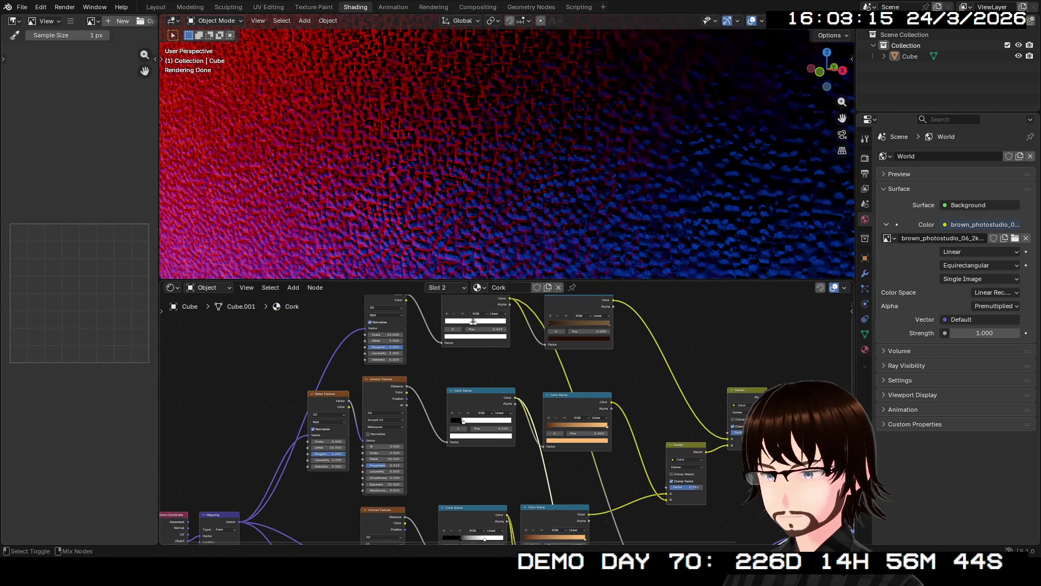
pyautogui.keyDown('ctrl'); pyautogui.keyDown('shift'); pyautogui.click(473, 321); pyautogui.keyUp('shift'); pyautogui.keyUp('ctrl')
pyautogui.moveTo(392, 451)
pyautogui.mouseDown(button='middle')
pyautogui.moveTo(305, 306)
pyautogui.moveTo(277, 306)
pyautogui.mouseUp(button='middle')
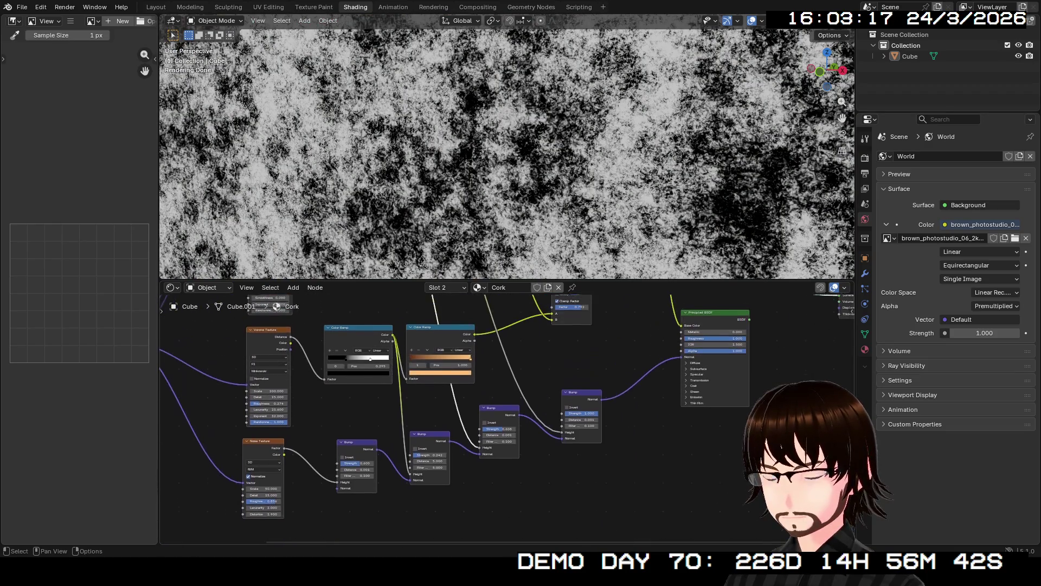
pyautogui.keyDown('ctrl'); pyautogui.keyDown('shift'); pyautogui.click(505, 414); pyautogui.keyUp('shift'); pyautogui.keyUp('ctrl')
# - Set the middle bump's Strength to 0.300 and disconnect the right bump's Strength link
pyautogui.scroll(3, 505, 413)
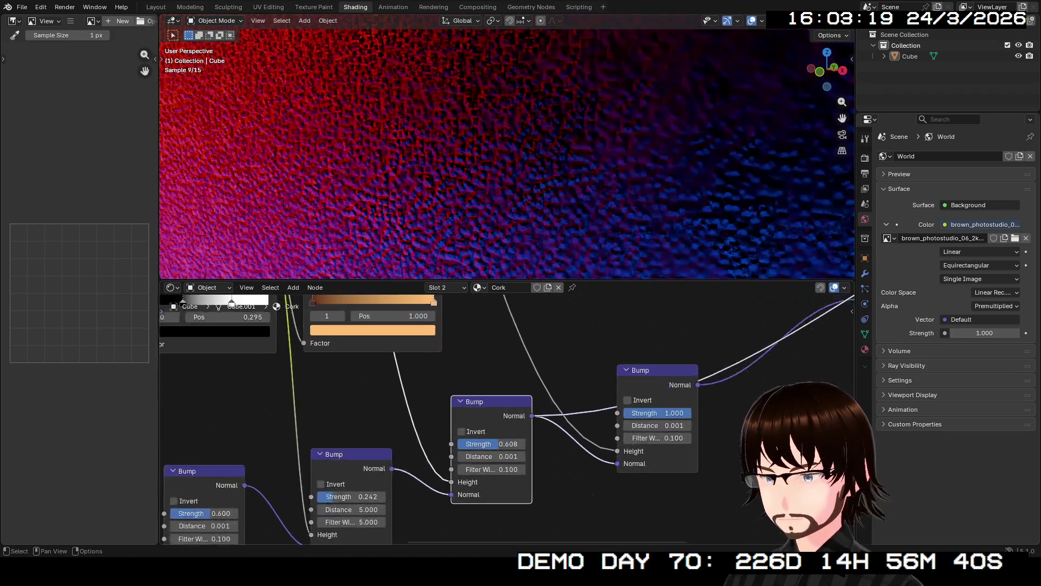
pyautogui.scroll(1, 505, 420)
pyautogui.click(488, 448)
pyautogui.write('.3')
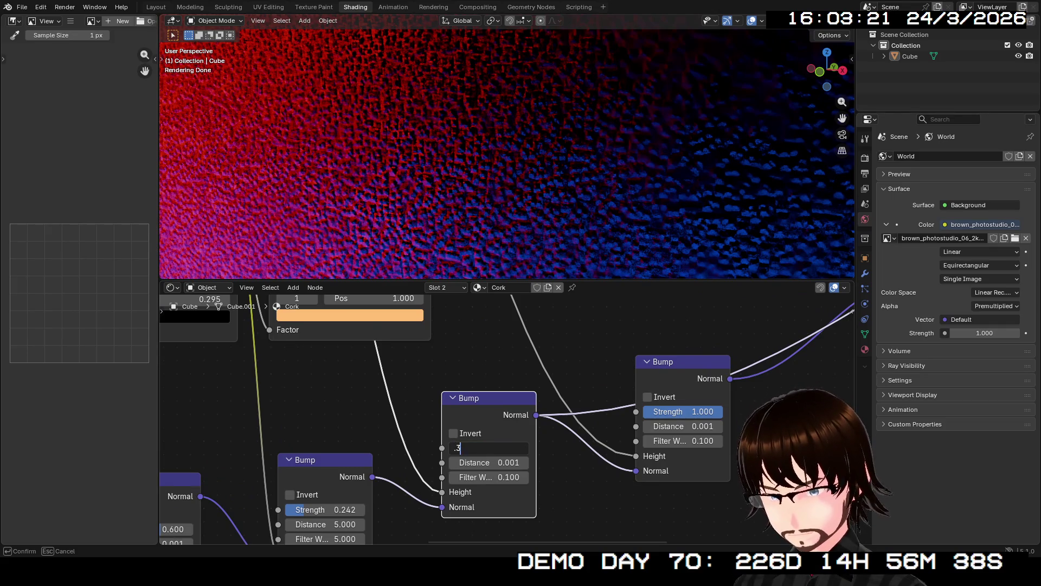
pyautogui.press('Return')
pyautogui.moveTo(488, 448); pyautogui.dragTo(426, 506, button='middle')
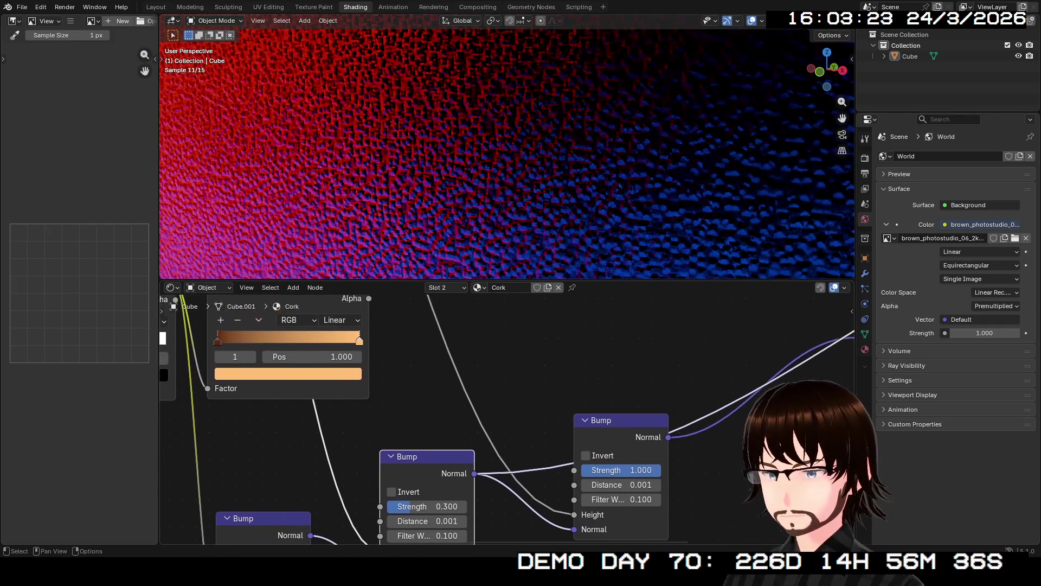
pyautogui.moveTo(573, 464); pyautogui.dragTo(564, 461)
pyautogui.moveTo(521, 434)
pyautogui.mouseDown(button='middle')
pyautogui.moveTo(423, 380)
pyautogui.moveTo(419, 394)
pyautogui.mouseUp(button='middle')
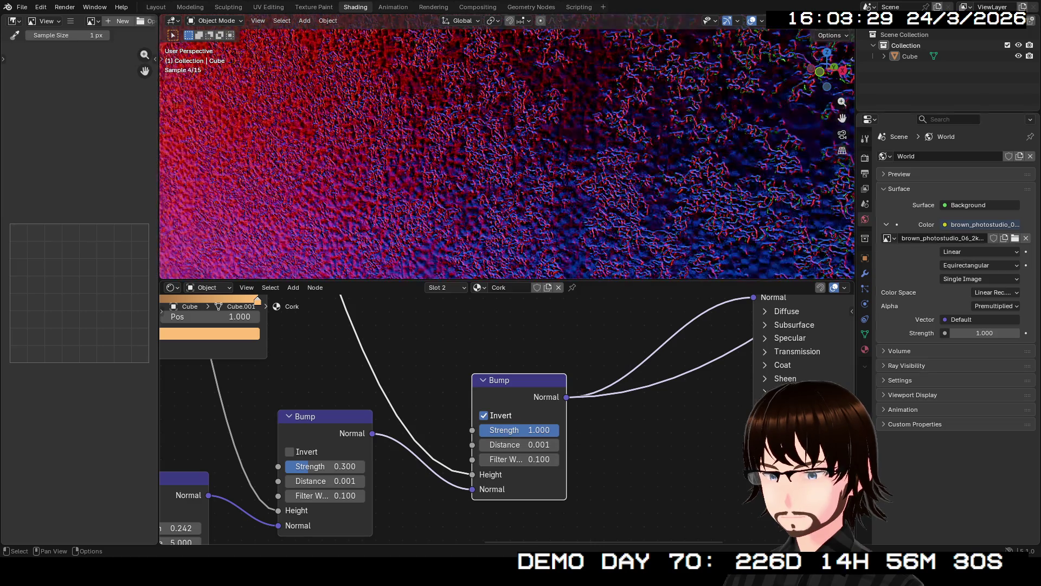
pyautogui.moveTo(542, 325)
pyautogui.mouseDown(button='middle')
pyautogui.moveTo(365, 526)
pyautogui.moveTo(344, 533)
pyautogui.mouseUp(button='middle')
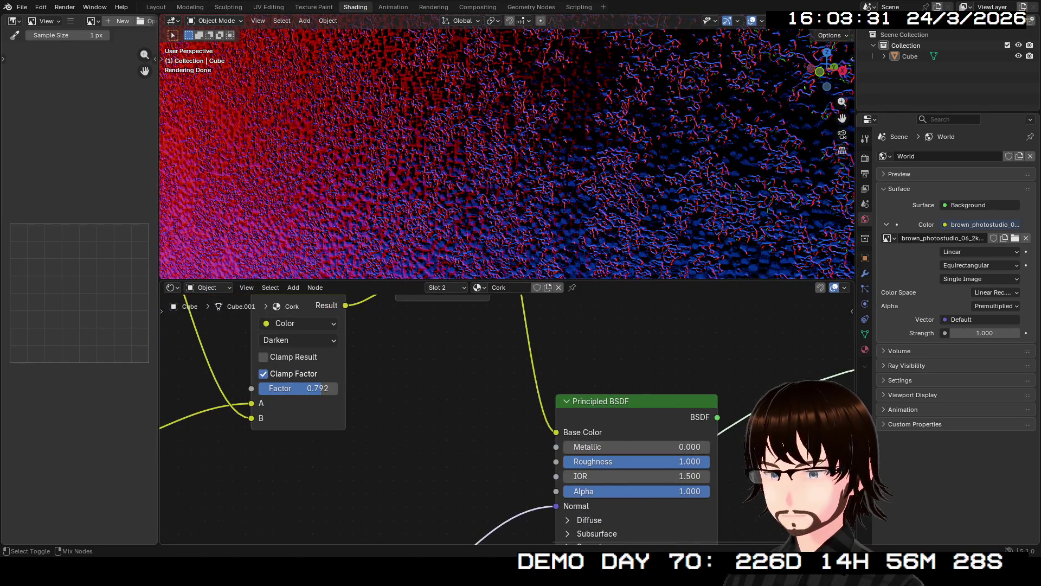
# - Try Color Burn, then switch the second mix node's blending to Overlay
pyautogui.moveTo(507, 152); pyautogui.dragTo(478, 160, button='middle')
pyautogui.scroll(5, 508, 153)
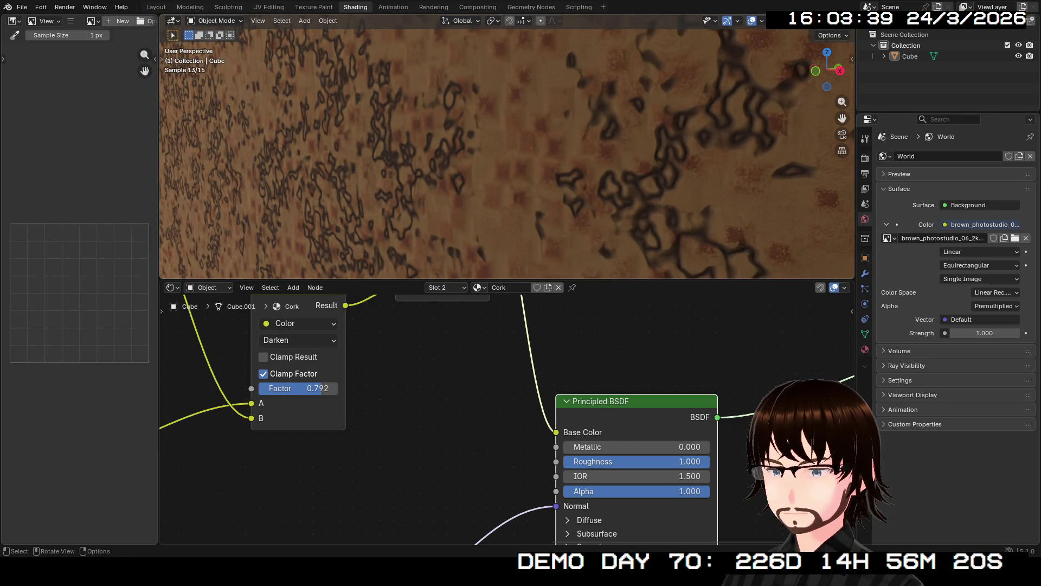
pyautogui.scroll(-5, 508, 154)
pyautogui.moveTo(380, 379)
pyautogui.mouseDown(button='middle')
pyautogui.moveTo(558, 377)
pyautogui.moveTo(575, 461)
pyautogui.mouseUp(button='middle')
pyautogui.scroll(-3, 477, 429)
pyautogui.scroll(3, 477, 429)
pyautogui.click(477, 427)
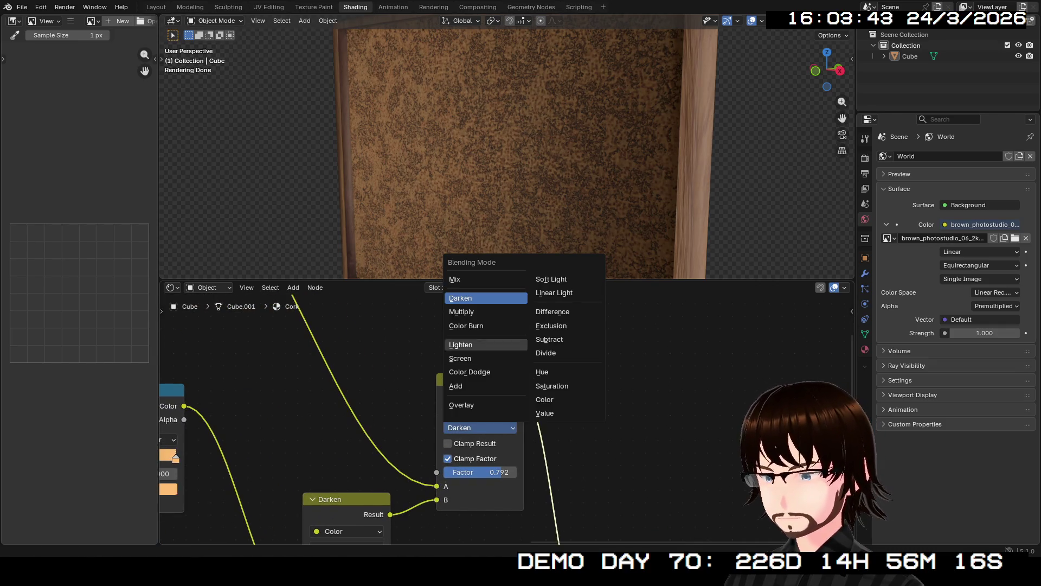
pyautogui.click(467, 326)
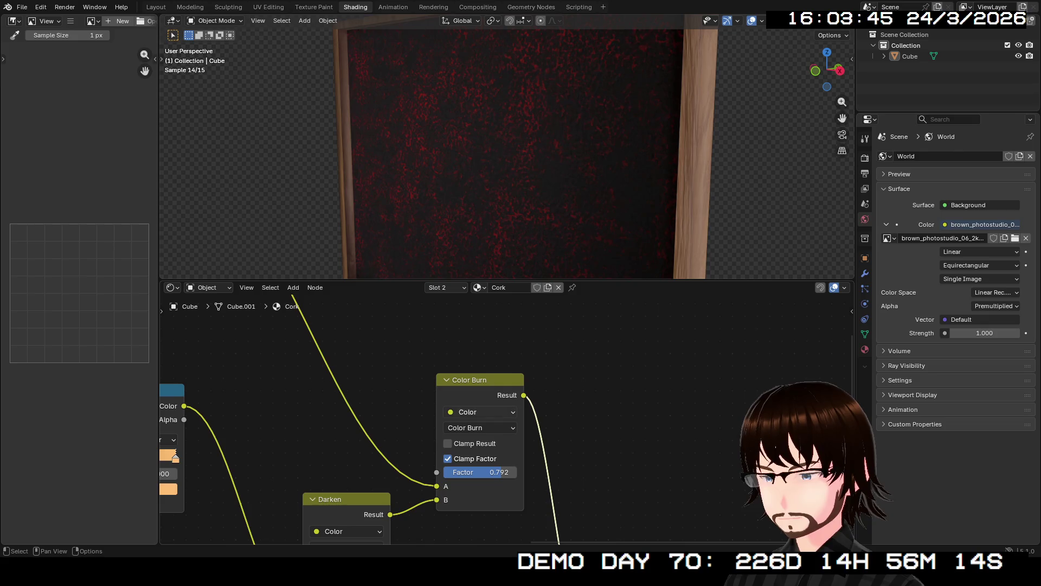
pyautogui.click(467, 428)
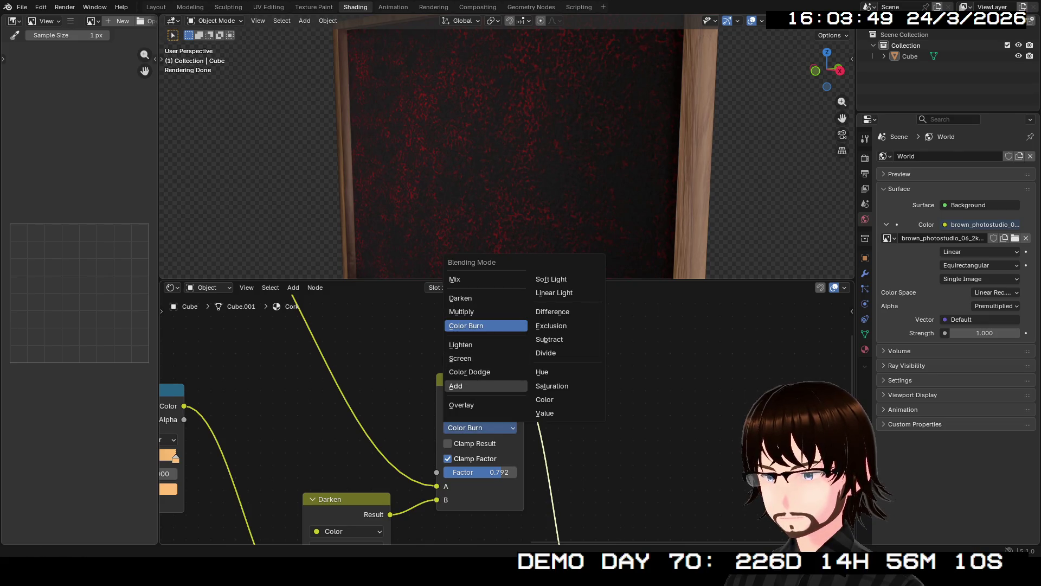
pyautogui.click(461, 404)
# - Move the Darken result link into the Overlay mix's A input
pyautogui.scroll(4, 507, 152)
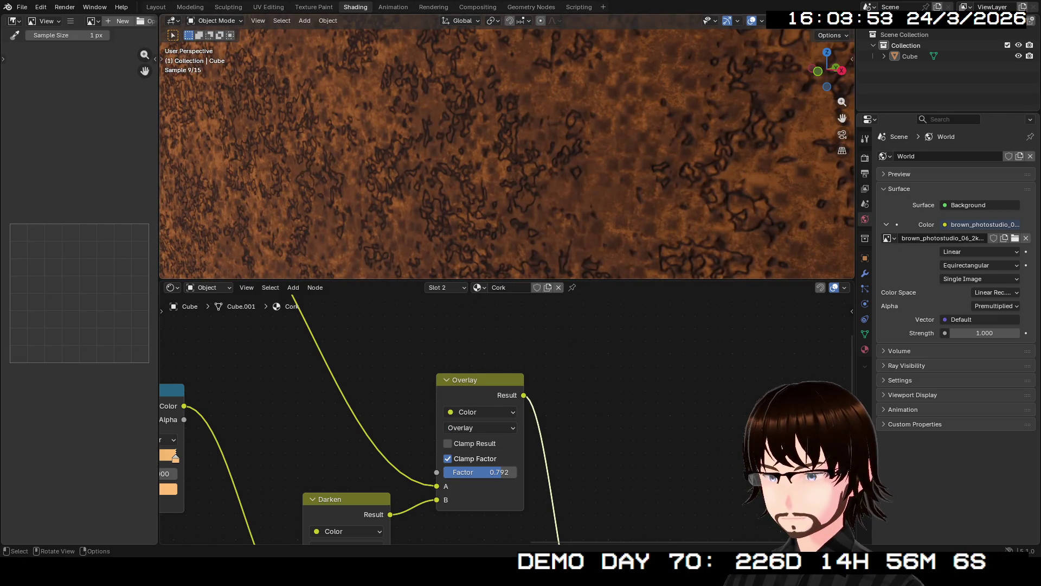
pyautogui.scroll(-5, 507, 152)
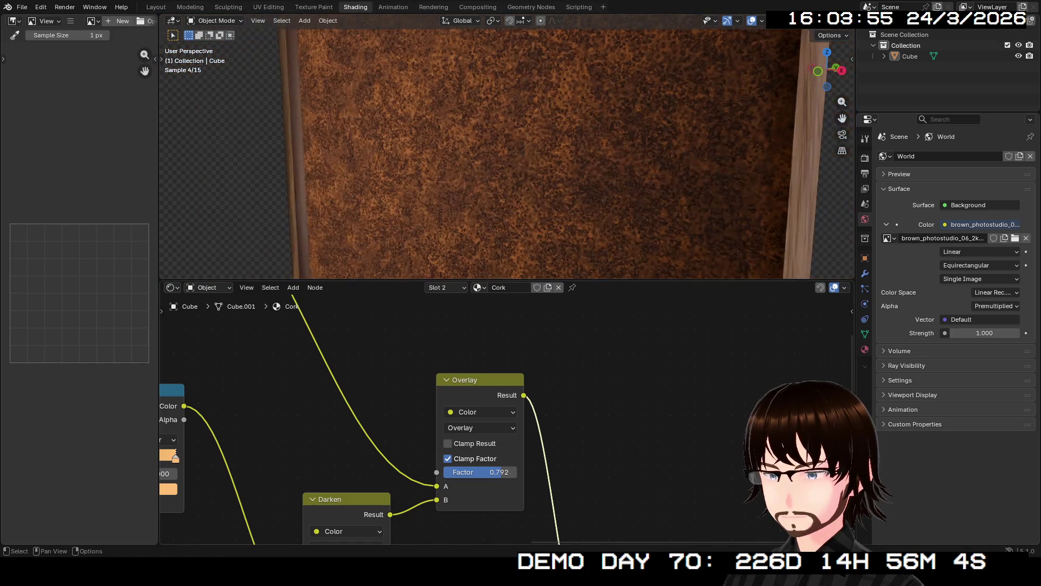
pyautogui.moveTo(507, 423)
pyautogui.mouseDown(button='middle')
pyautogui.moveTo(510, 320)
pyautogui.moveTo(504, 375)
pyautogui.moveTo(483, 385)
pyautogui.moveTo(518, 363)
pyautogui.mouseUp(button='middle')
pyautogui.moveTo(448, 440); pyautogui.dragTo(449, 427)
# - Connect the colour ramp to Overlay input A and the Darken result to input B
pyautogui.moveTo(507, 380); pyautogui.dragTo(592, 540, button='middle')
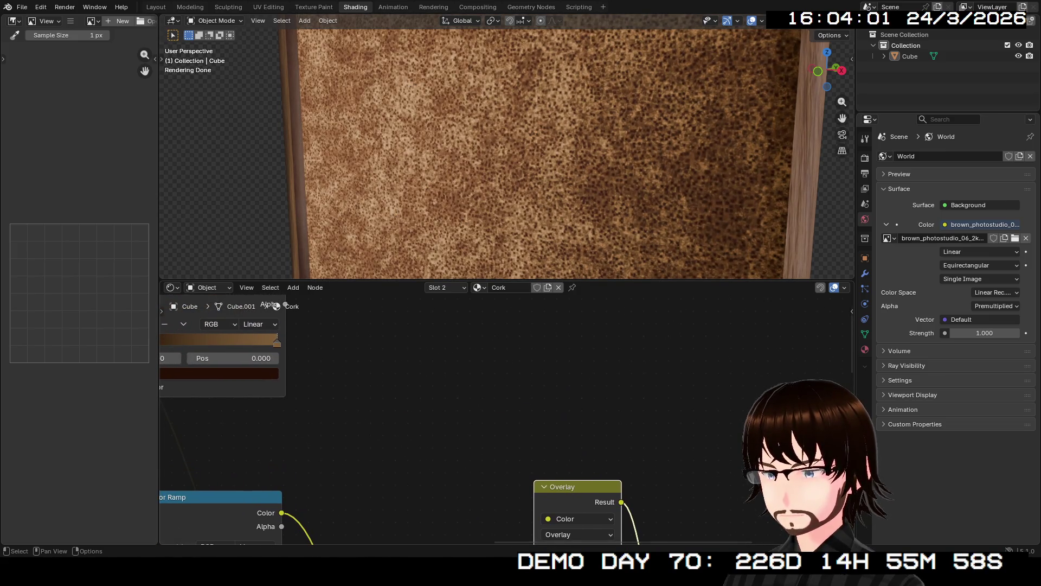
pyautogui.moveTo(285, 305)
pyautogui.mouseDown()
pyautogui.moveTo(488, 461)
pyautogui.moveTo(483, 537)
pyautogui.moveTo(534, 473)
pyautogui.mouseUp()
pyautogui.moveTo(534, 473); pyautogui.dragTo(507, 469, button='middle')
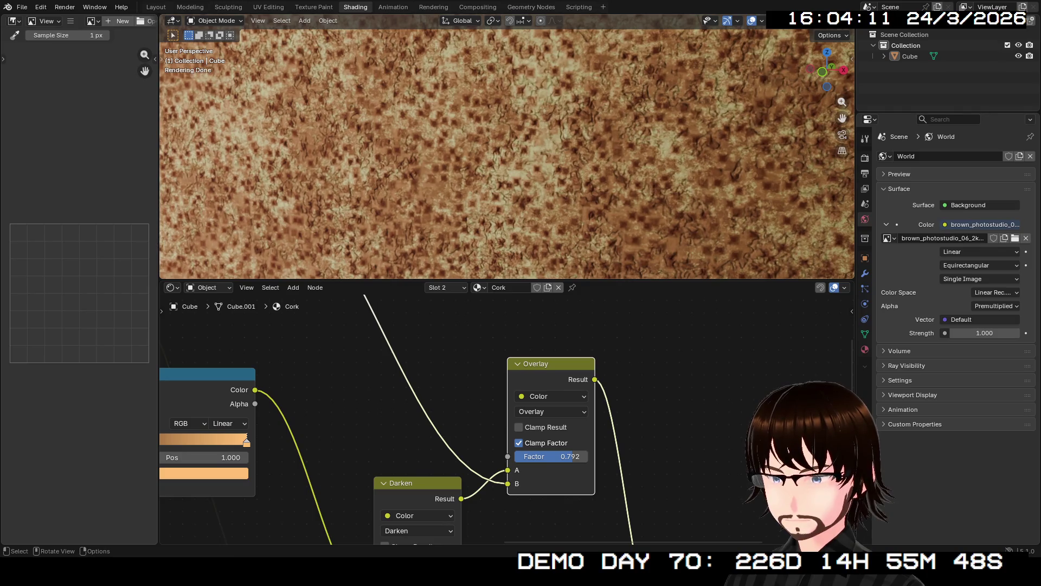
pyautogui.moveTo(508, 434); pyautogui.dragTo(435, 444, button='middle')
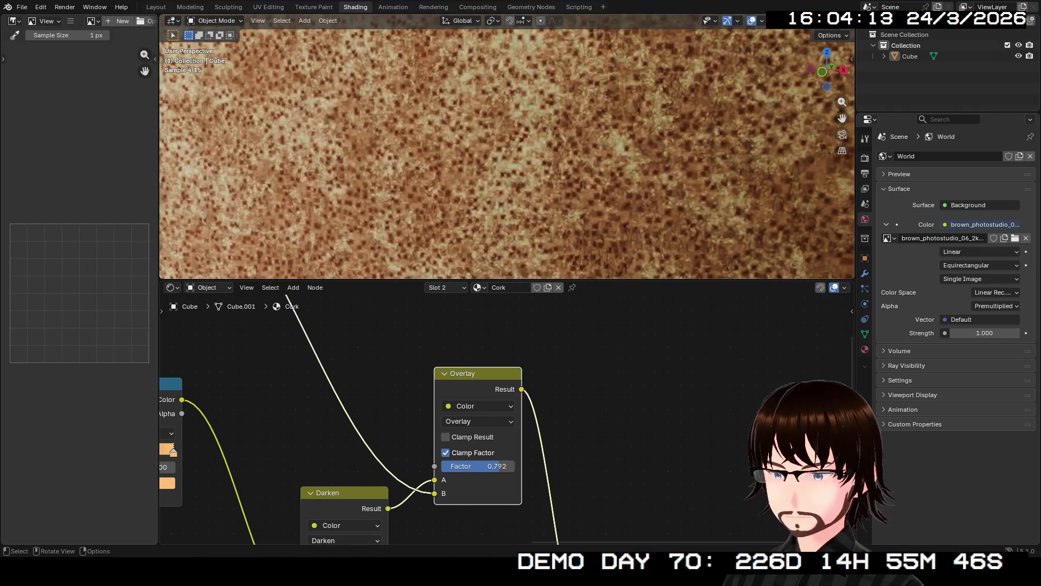
pyautogui.scroll(-5, 507, 155)
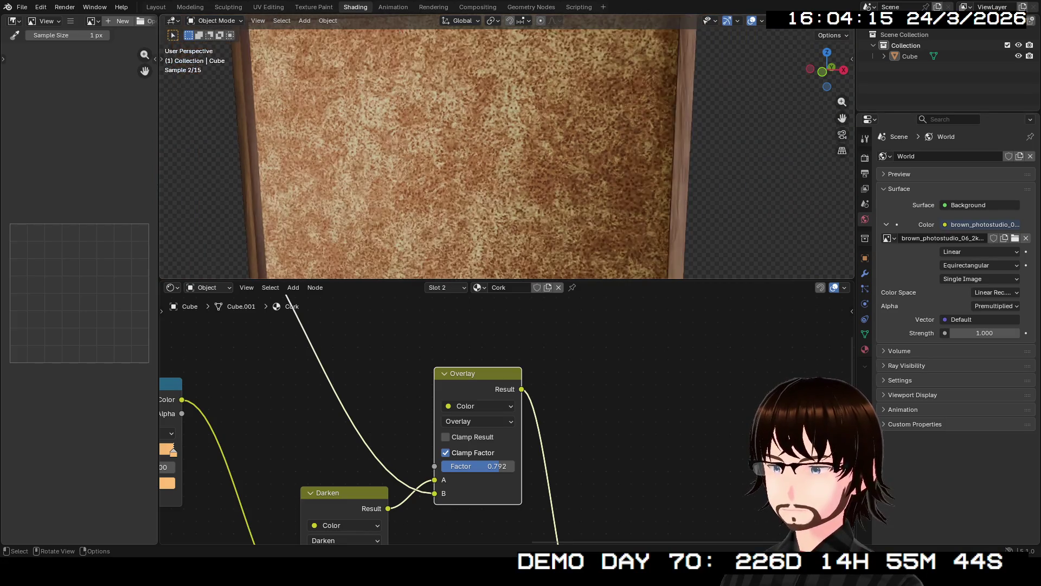
# - Move the Principled BSDF node up above the Material Output
pyautogui.moveTo(507, 155); pyautogui.dragTo(511, 117, button='middle')
pyautogui.moveTo(477, 433); pyautogui.dragTo(379, 363, button='middle')
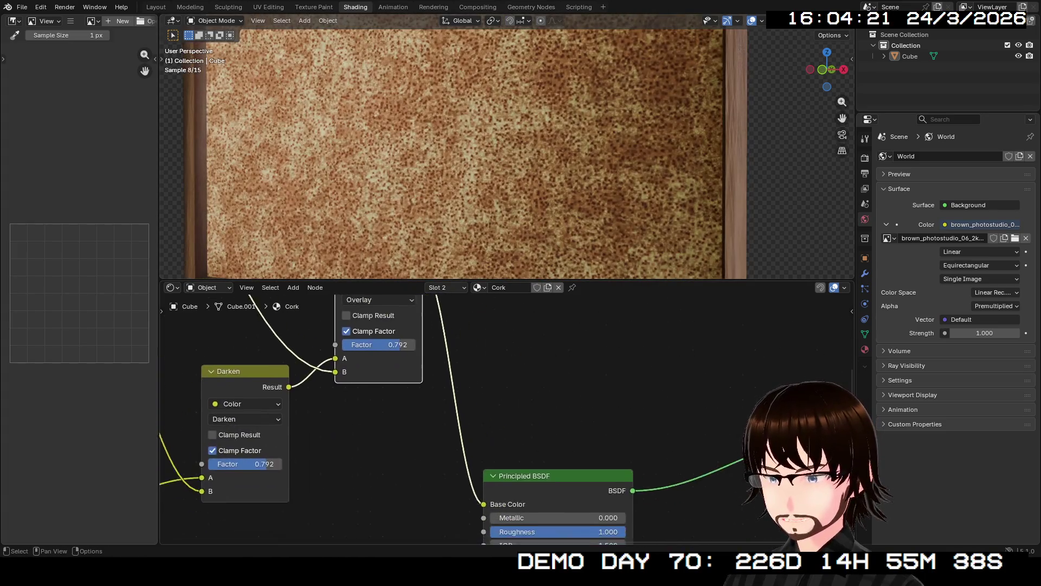
pyautogui.scroll(-2, 379, 364)
pyautogui.moveTo(526, 441); pyautogui.dragTo(531, 395)
pyautogui.scroll(1, 493, 415)
pyautogui.scroll(1, 509, 439)
# - Inspect the tan cork with brown speckles from an oblique view of the board
pyautogui.moveTo(510, 439); pyautogui.dragTo(449, 529, button='middle')
pyautogui.moveTo(507, 155)
pyautogui.mouseDown(button='middle')
pyautogui.moveTo(453, 143)
pyautogui.moveTo(482, 142)
pyautogui.mouseUp(button='middle')
pyautogui.scroll(3, 507, 155)
pyautogui.scroll(-3, 472, 146)
pyautogui.scroll(-3, 453, 142)
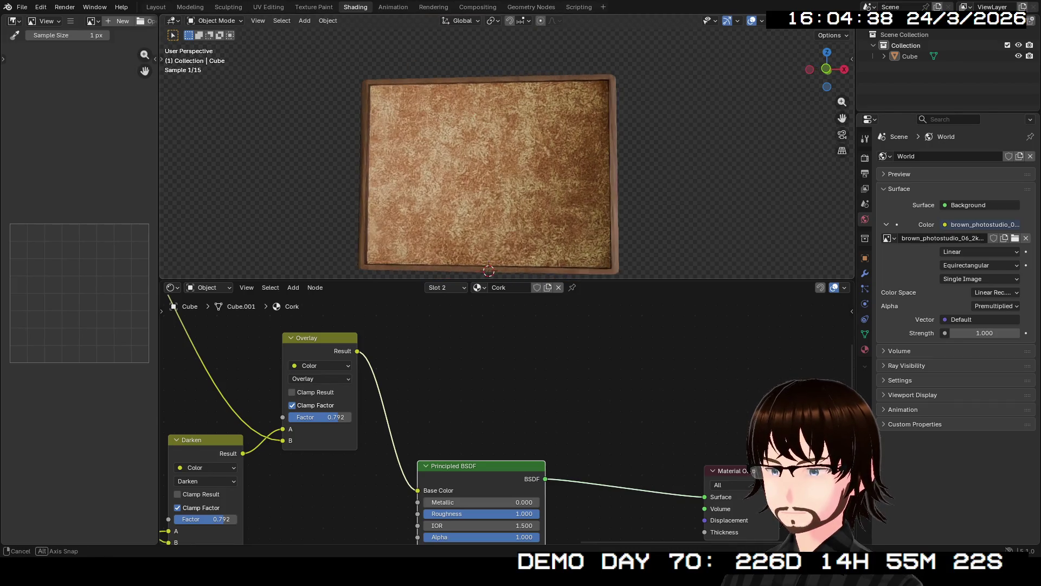
pyautogui.click(156, 7)
pyautogui.scroll(-3, 466, 217)
pyautogui.moveTo(467, 217)
pyautogui.mouseDown(button='middle')
pyautogui.moveTo(406, 217)
pyautogui.moveTo(472, 217)
pyautogui.mouseUp(button='middle')
pyautogui.scroll(3, 472, 217)
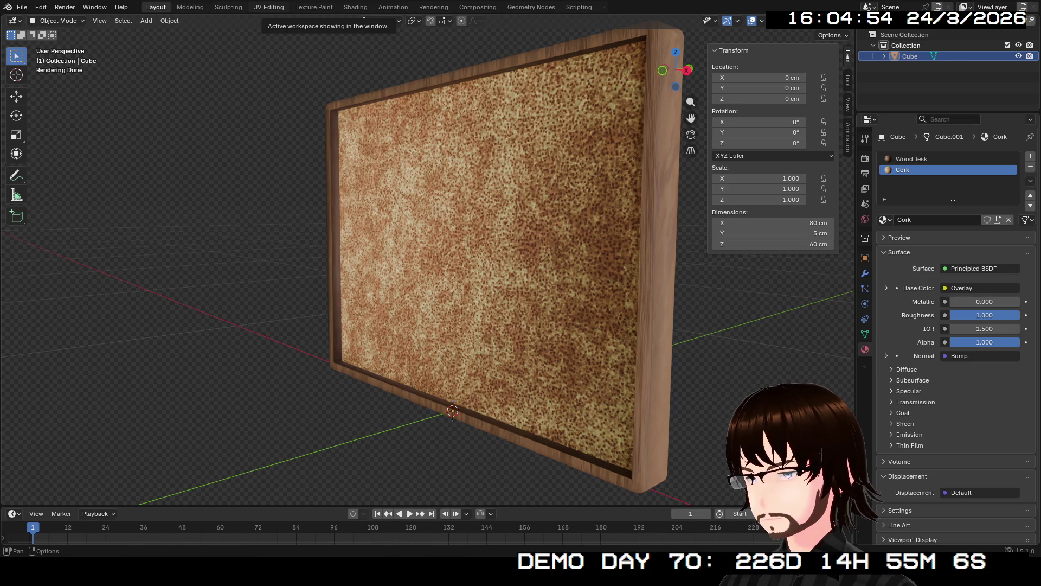
pyautogui.click(314, 7)
pyautogui.click(356, 7)
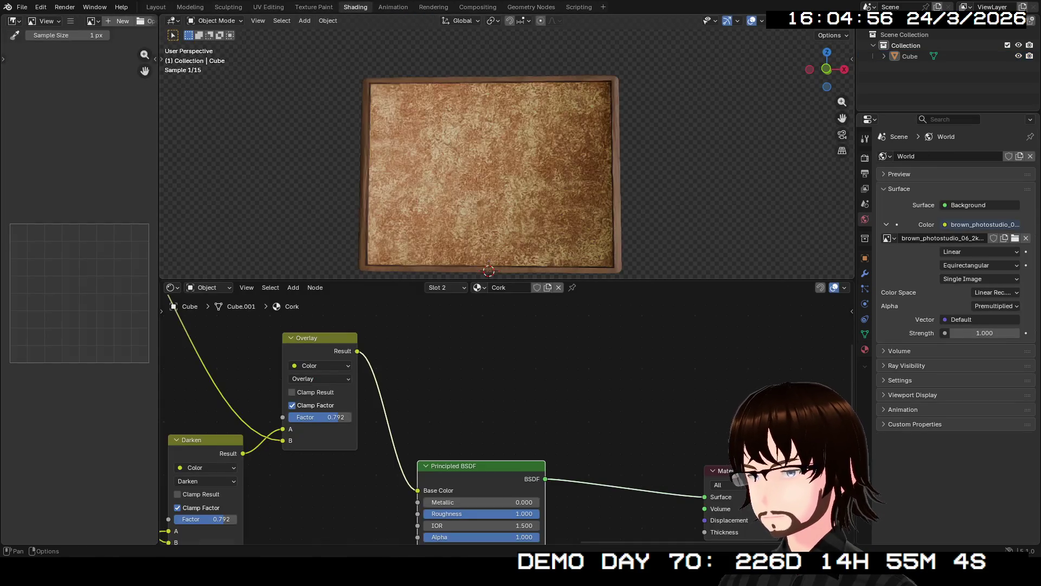
pyautogui.moveTo(190, 412)
pyautogui.mouseDown(button='middle')
pyautogui.moveTo(543, 390)
pyautogui.moveTo(694, 412)
pyautogui.moveTo(827, 355)
pyautogui.mouseUp(button='middle')
pyautogui.moveTo(597, 379)
pyautogui.mouseDown(button='middle')
pyautogui.moveTo(784, 404)
pyautogui.moveTo(693, 405)
pyautogui.mouseUp(button='middle')
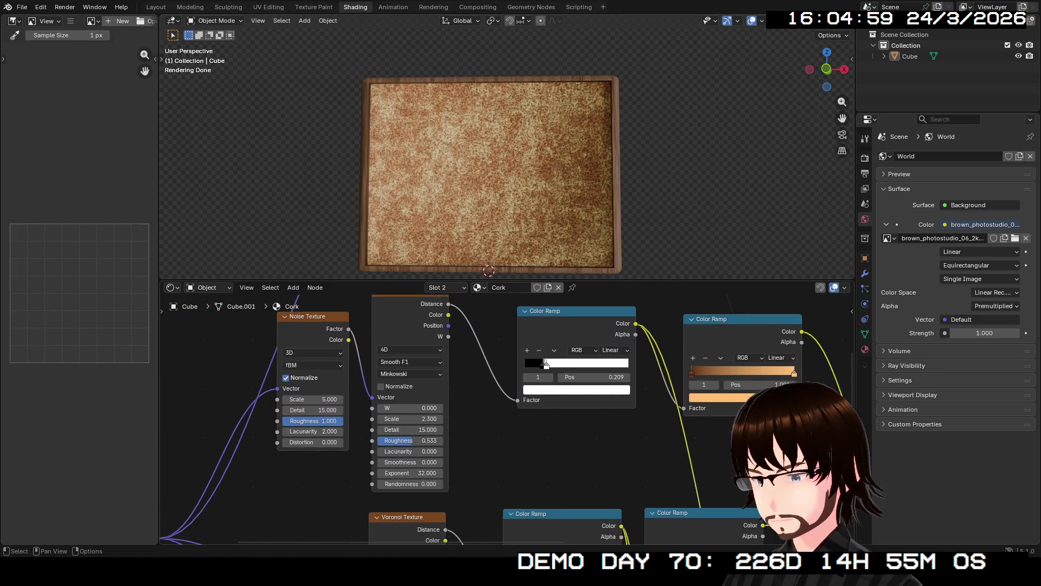
# - Preview the upper Voronoi output, then the lower fine-grain Voronoi, on the board
pyautogui.moveTo(402, 295); pyautogui.dragTo(417, 338, button='middle')
pyautogui.keyDown('ctrl'); pyautogui.keyDown('shift'); pyautogui.click(418, 337); pyautogui.keyUp('shift'); pyautogui.keyUp('ctrl')
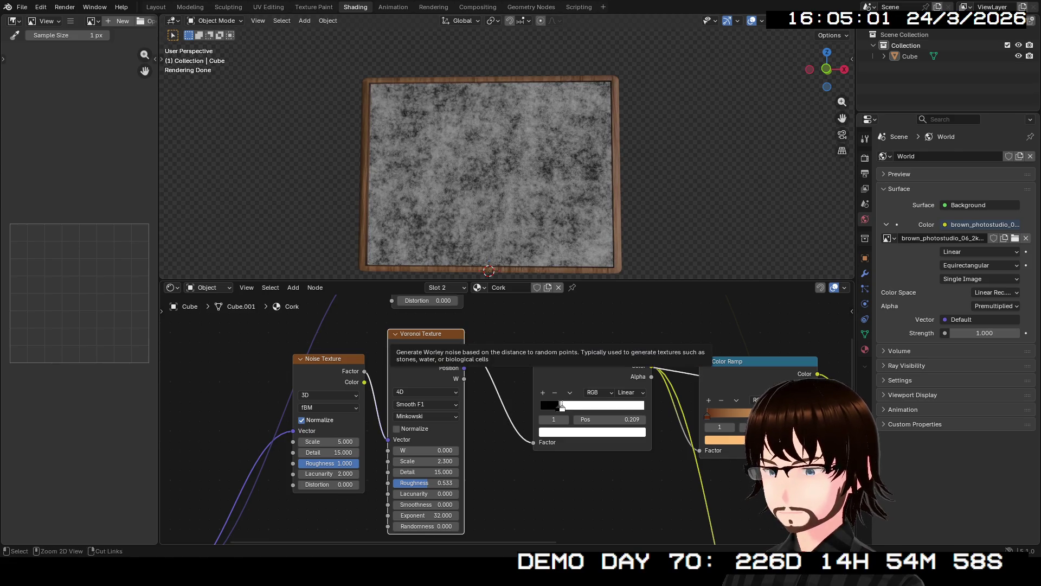
pyautogui.keyDown('shift'); pyautogui.scroll(-8, 505, 418); pyautogui.keyUp('shift')
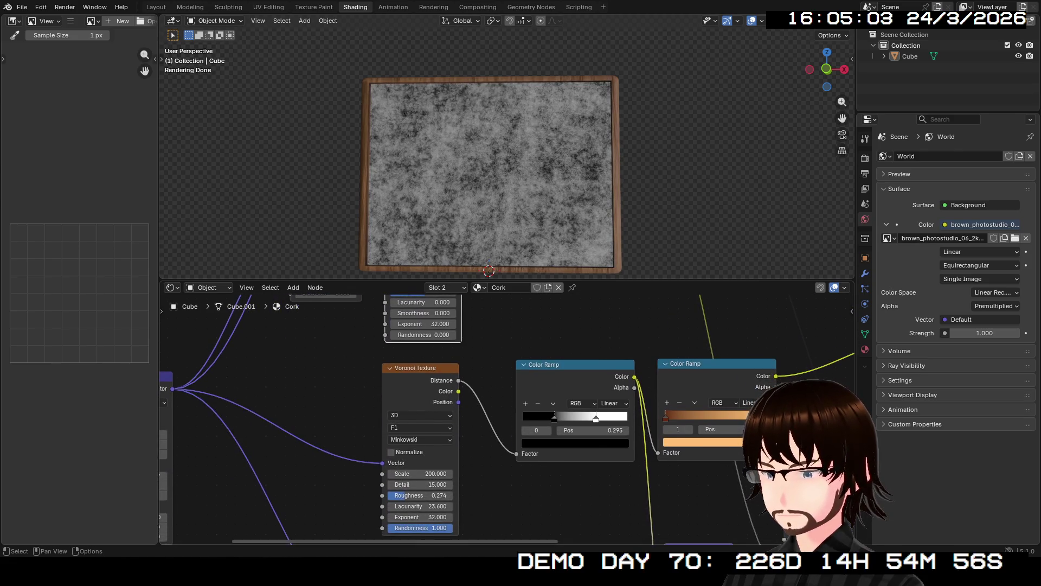
pyautogui.keyDown('ctrl'); pyautogui.keyDown('shift'); pyautogui.click(420, 368); pyautogui.keyUp('shift'); pyautogui.keyUp('ctrl')
pyautogui.moveTo(380, 434); pyautogui.dragTo(582, 399, button='middle')
pyautogui.moveTo(547, 304)
pyautogui.mouseDown(button='middle')
pyautogui.moveTo(445, 542)
pyautogui.moveTo(463, 442)
pyautogui.moveTo(519, 493)
pyautogui.moveTo(403, 428)
pyautogui.moveTo(509, 325)
pyautogui.mouseUp(button='middle')
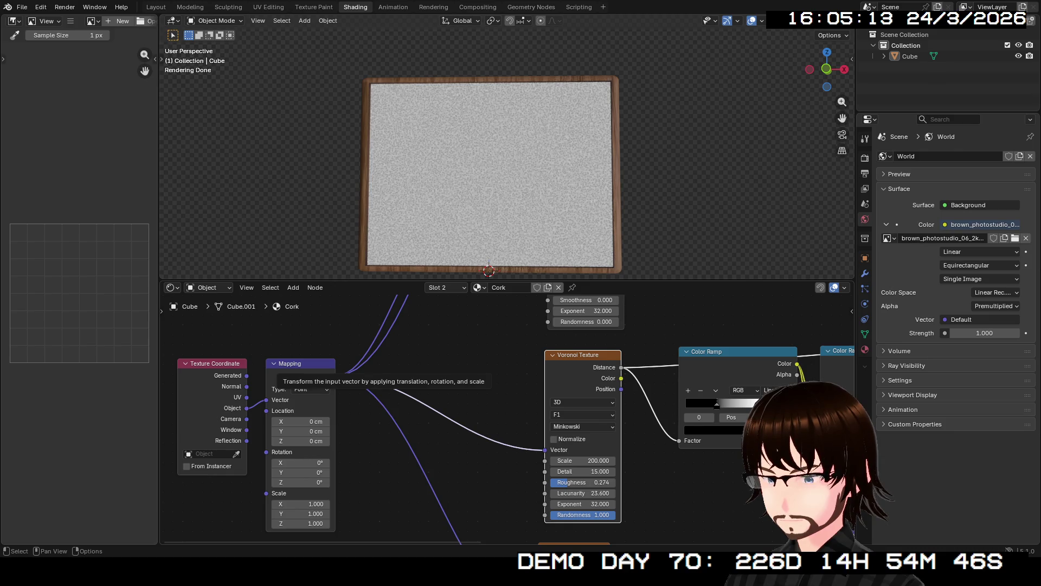
# - Insert a duplicate Mapping node before the fine-grain Voronoi, fed by Object coordinates
pyautogui.moveTo(306, 364); pyautogui.dragTo(311, 469)
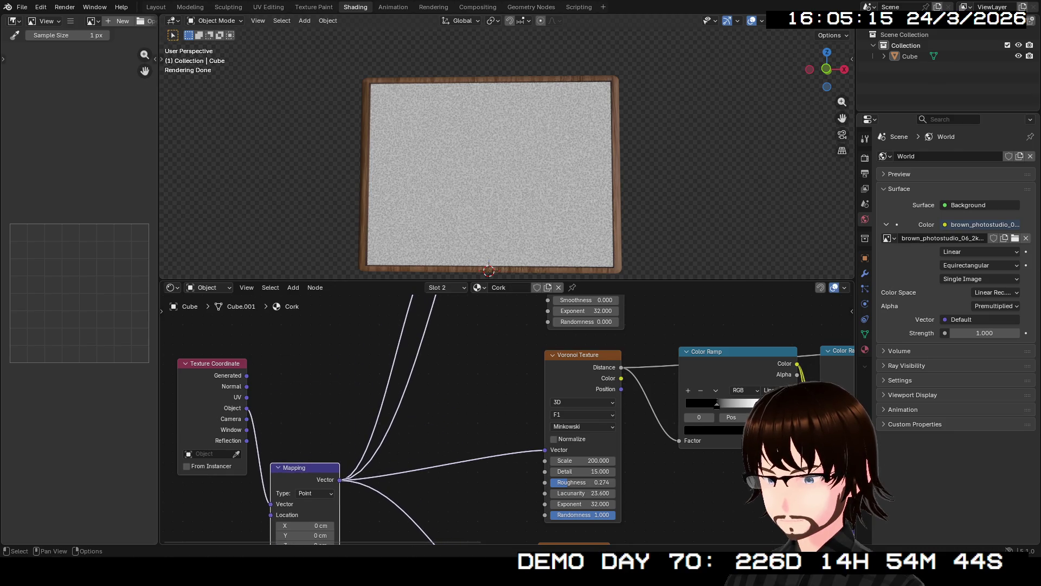
pyautogui.hotkey('shift', 'd')
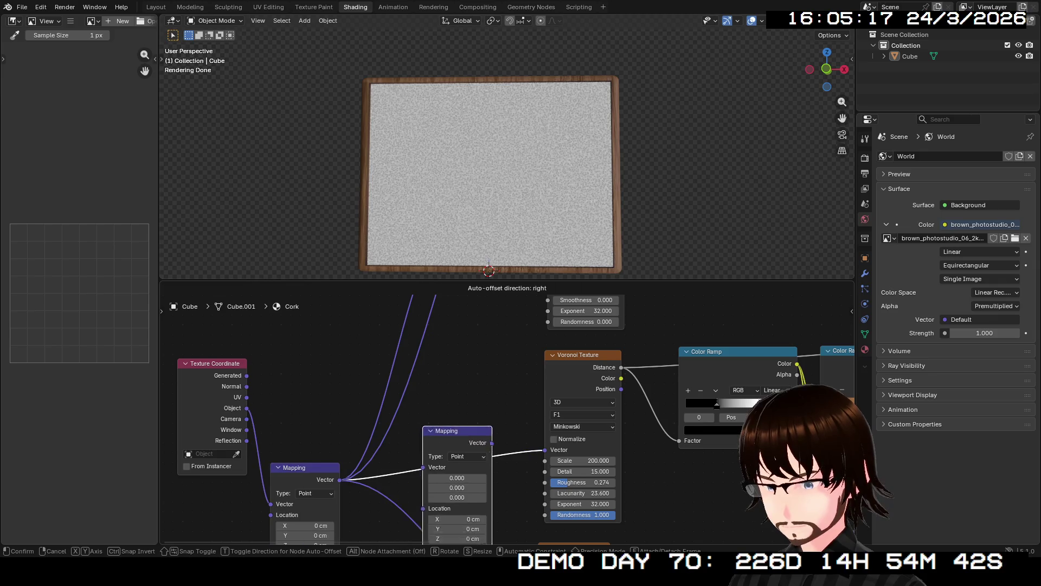
pyautogui.press('Return')
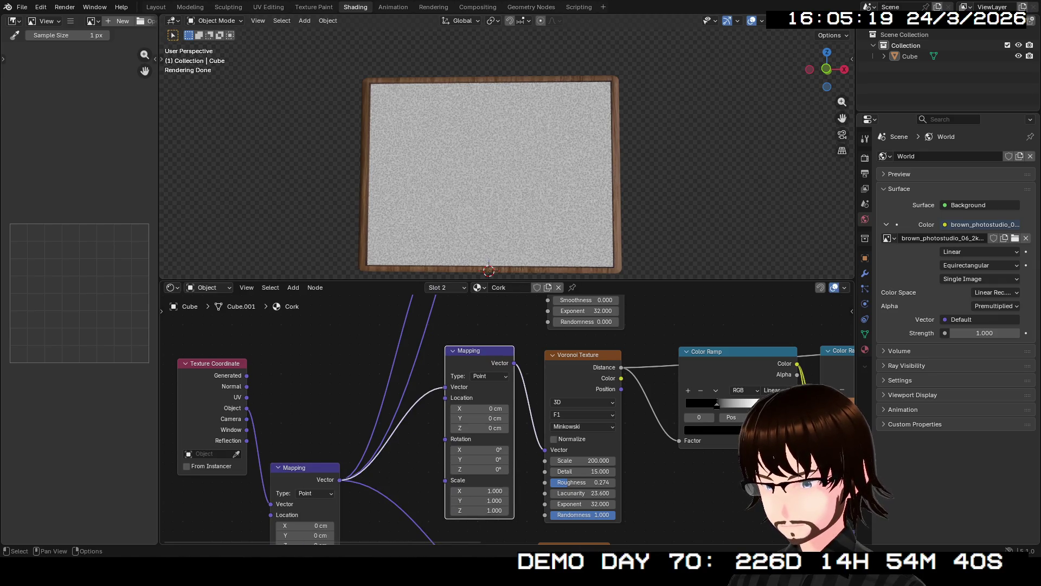
pyautogui.moveTo(246, 408); pyautogui.dragTo(444, 387)
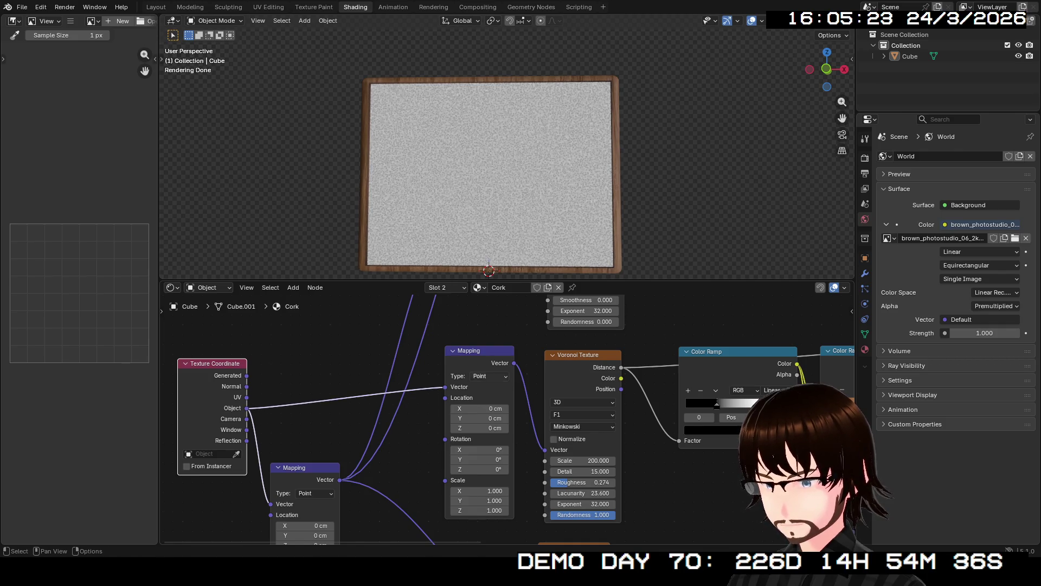
# - Lower the fine-grain Voronoi Scale from 200 to 20
pyautogui.doubleClick(583, 461)
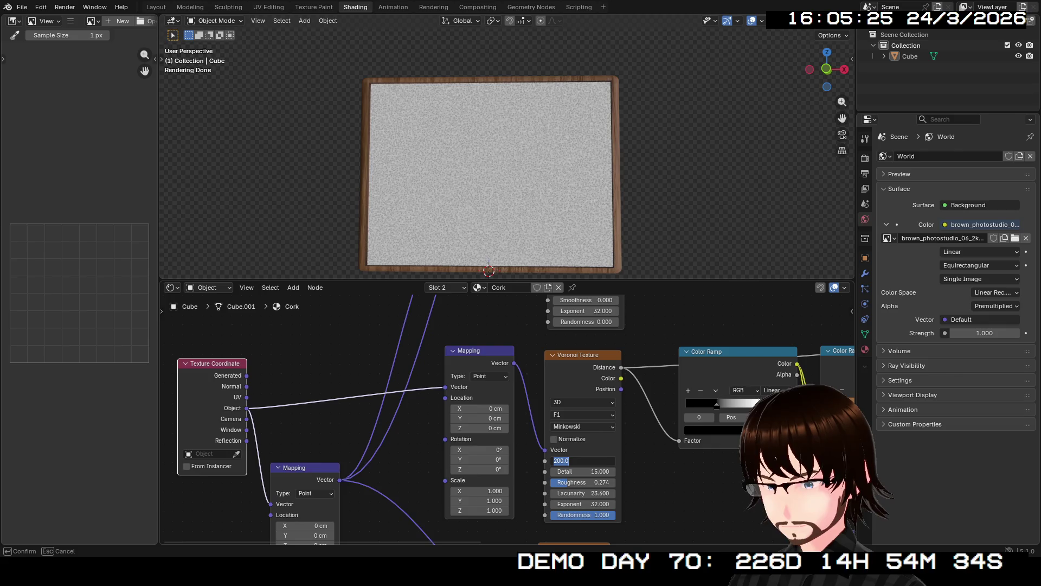
pyautogui.press('Return')
pyautogui.moveTo(583, 461); pyautogui.dragTo(540, 461)
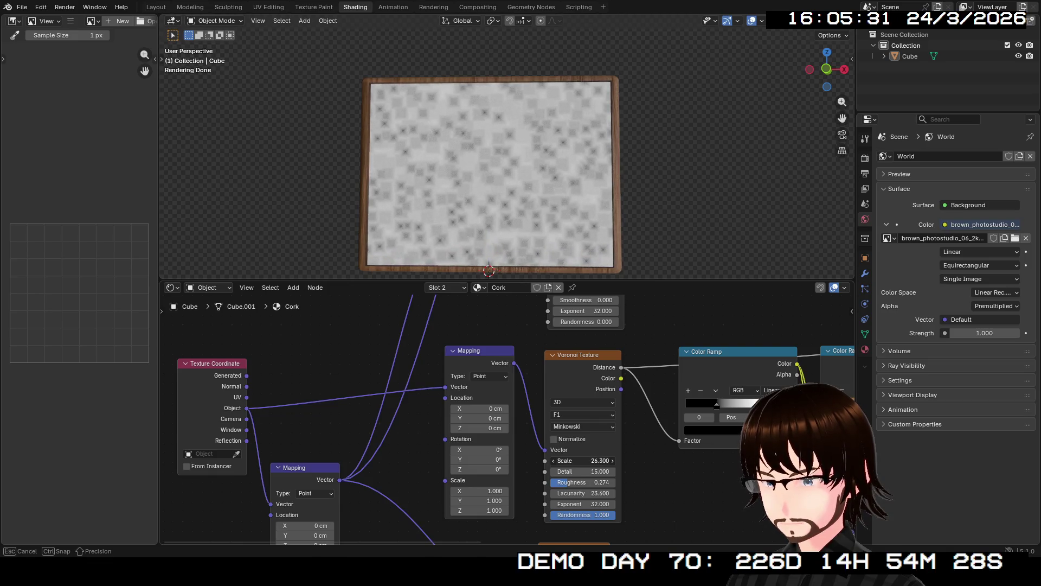
pyautogui.click(583, 460)
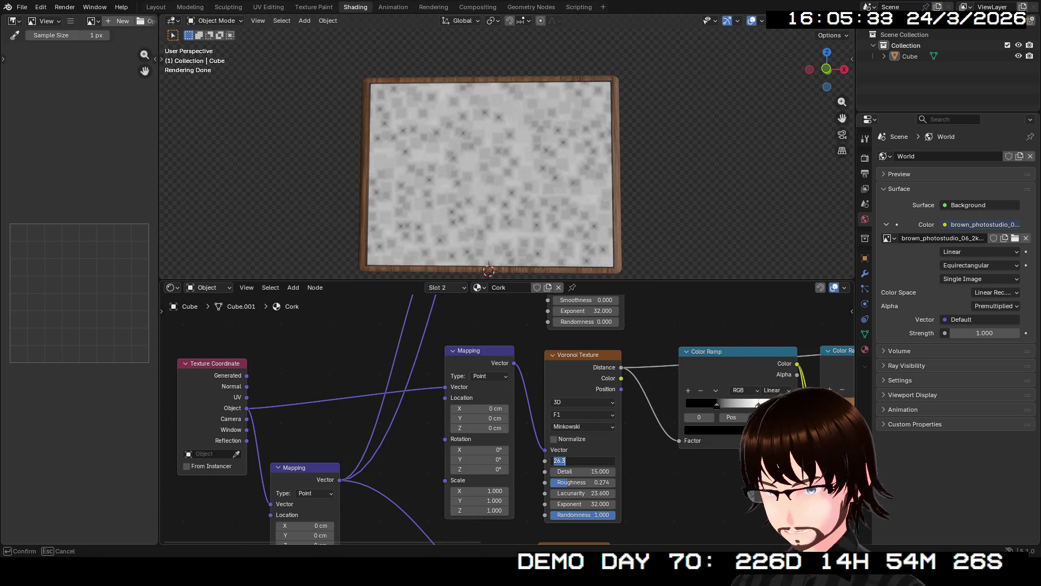
pyautogui.write('20')
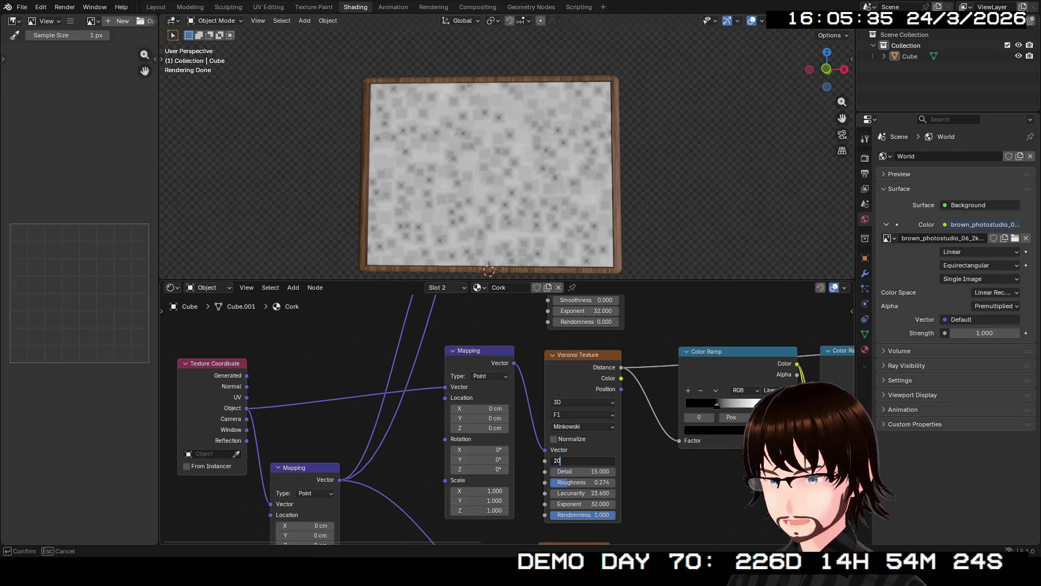
pyautogui.press('Return')
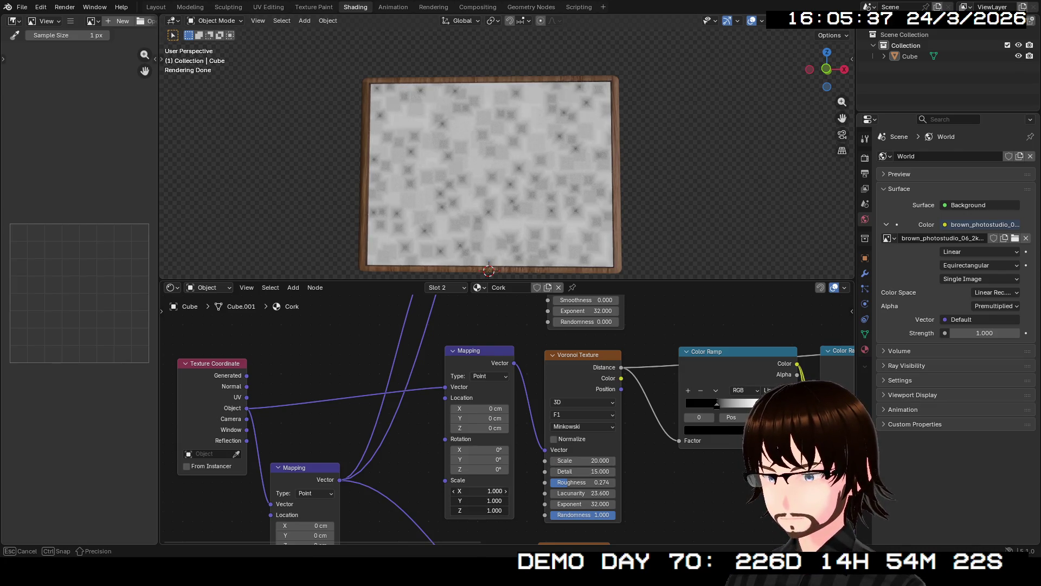
pyautogui.press('Escape')
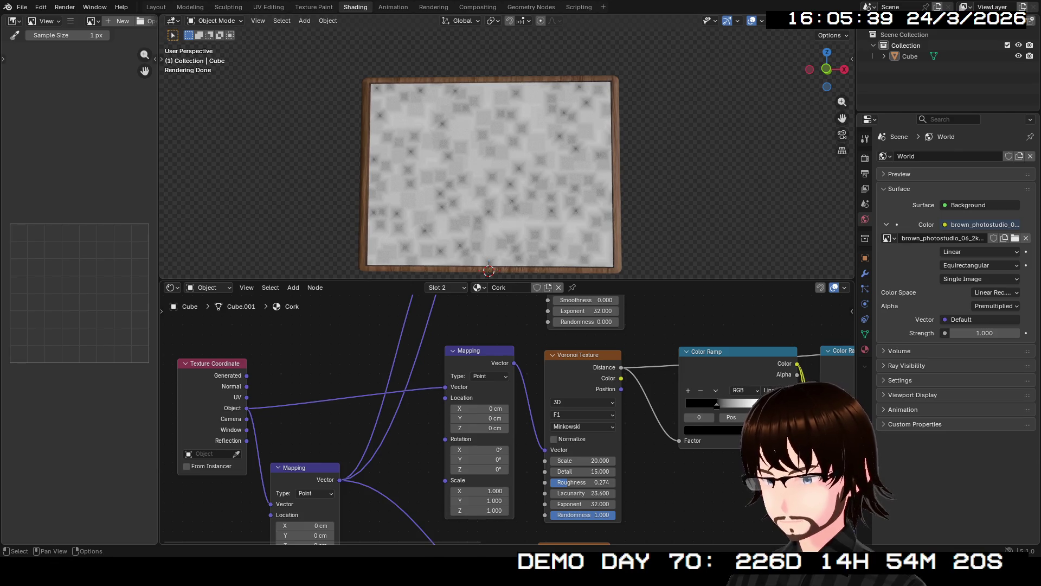
pyautogui.moveTo(446, 480); pyautogui.dragTo(298, 427)
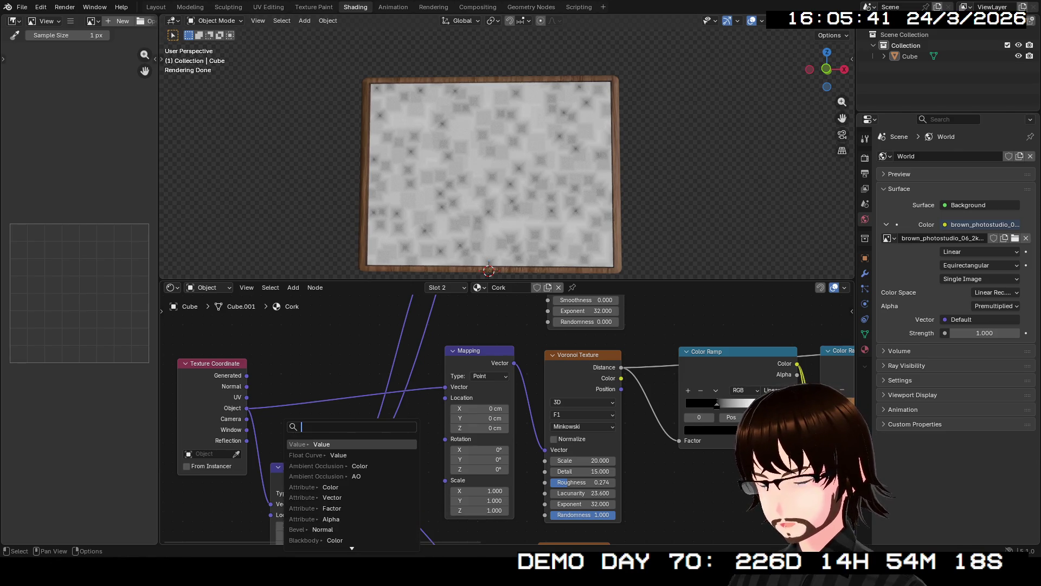
# - Drive the speckle Mapping Scale with a Value node of 10, then preview the full material
pyautogui.press('Return')
pyautogui.moveTo(386, 480); pyautogui.dragTo(471, 480)
pyautogui.click(387, 480)
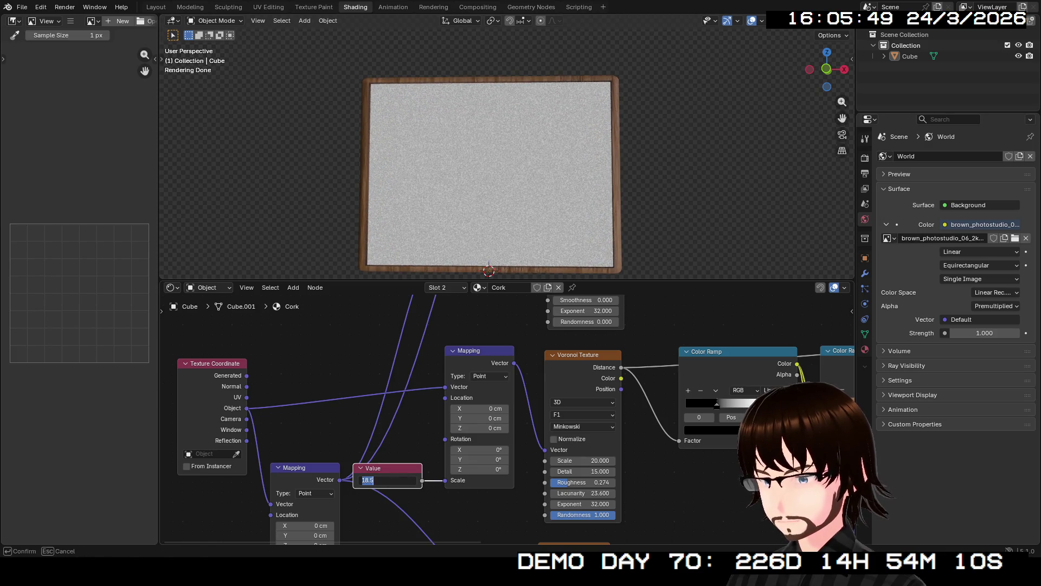
pyautogui.press('Return')
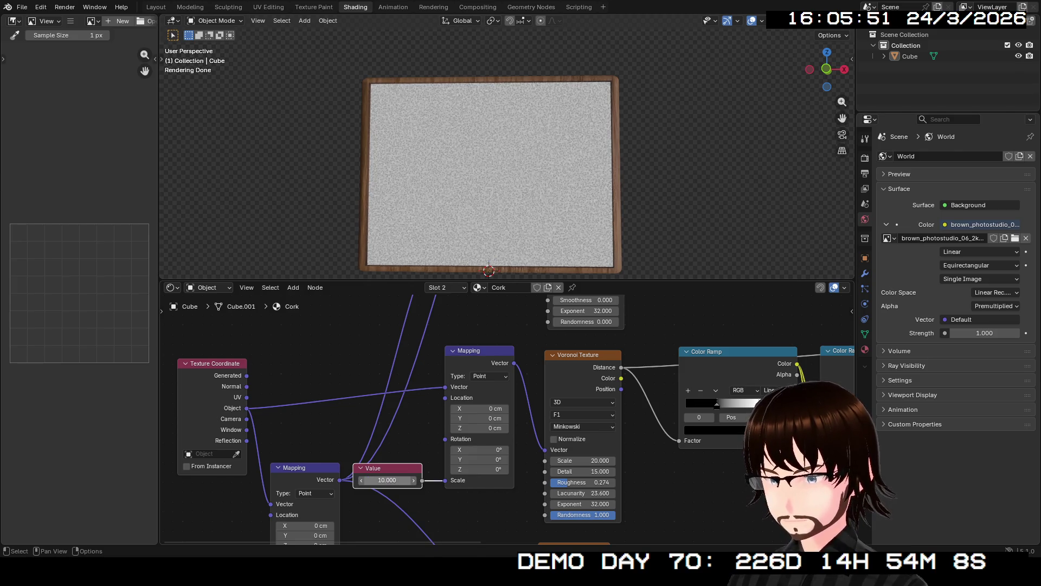
pyautogui.moveTo(733, 412)
pyautogui.mouseDown(button='middle')
pyautogui.moveTo(706, 435)
pyautogui.moveTo(246, 481)
pyautogui.moveTo(33, 532)
pyautogui.mouseUp(button='middle')
pyautogui.keyDown('ctrl'); pyautogui.keyDown('shift'); pyautogui.click(502, 428); pyautogui.keyUp('shift'); pyautogui.keyUp('ctrl')
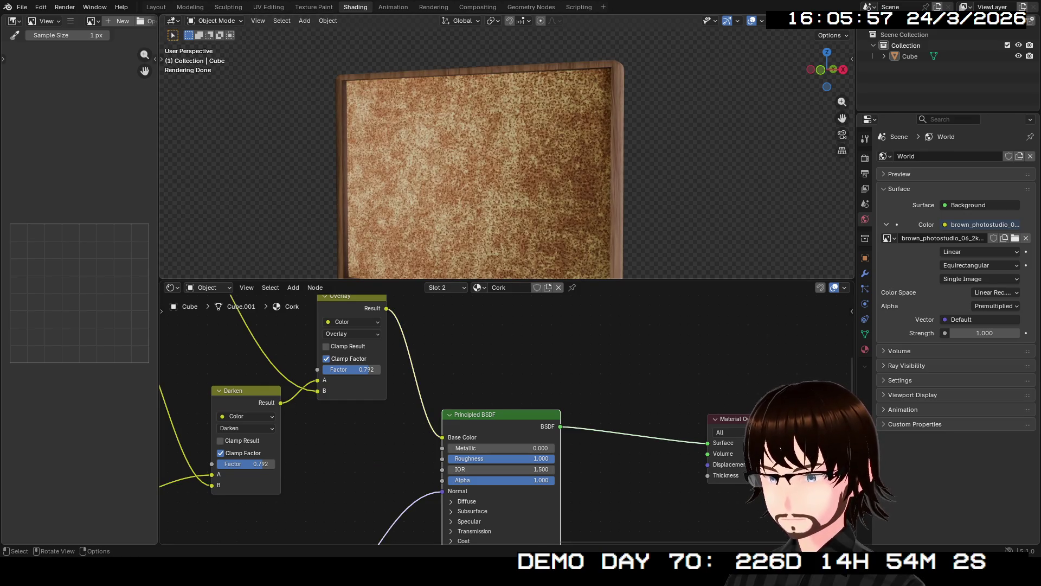
# - Zoom and orbit to view the completed cork material on the board more frontally
pyautogui.scroll(8, 508, 146)
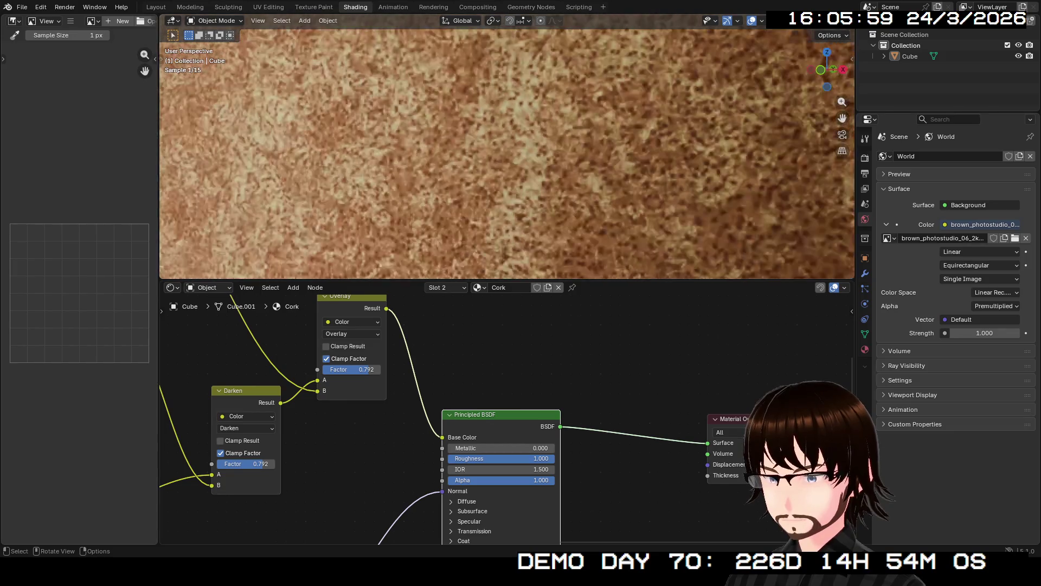
pyautogui.scroll(-6, 507, 146)
pyautogui.scroll(-4, 508, 146)
pyautogui.moveTo(507, 146)
pyautogui.mouseDown(button='middle')
pyautogui.moveTo(597, 147)
pyautogui.moveTo(516, 149)
pyautogui.moveTo(523, 133)
pyautogui.mouseUp(button='middle')
pyautogui.scroll(5, 508, 146)
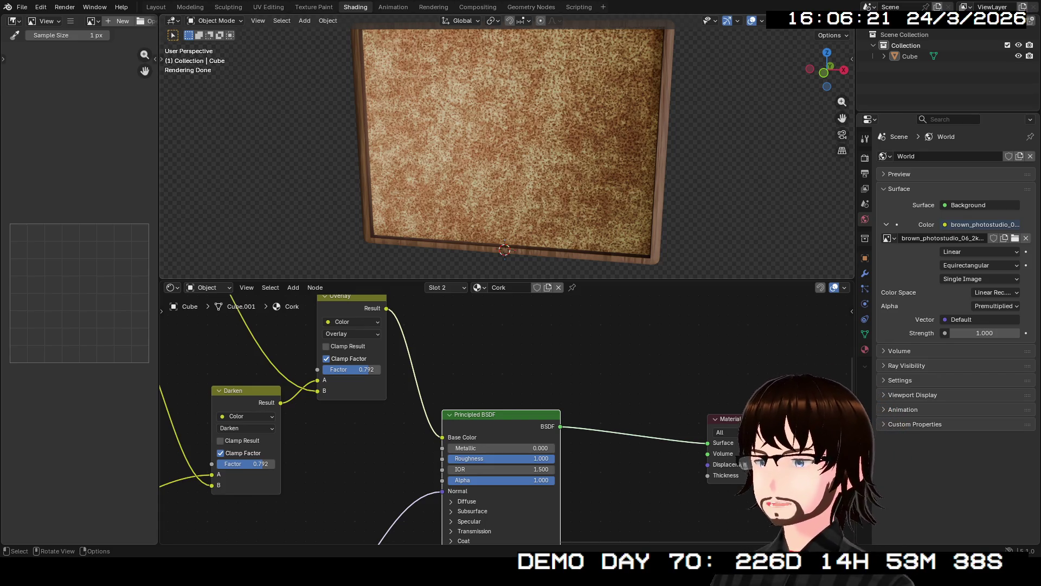
pyautogui.click(156, 6)
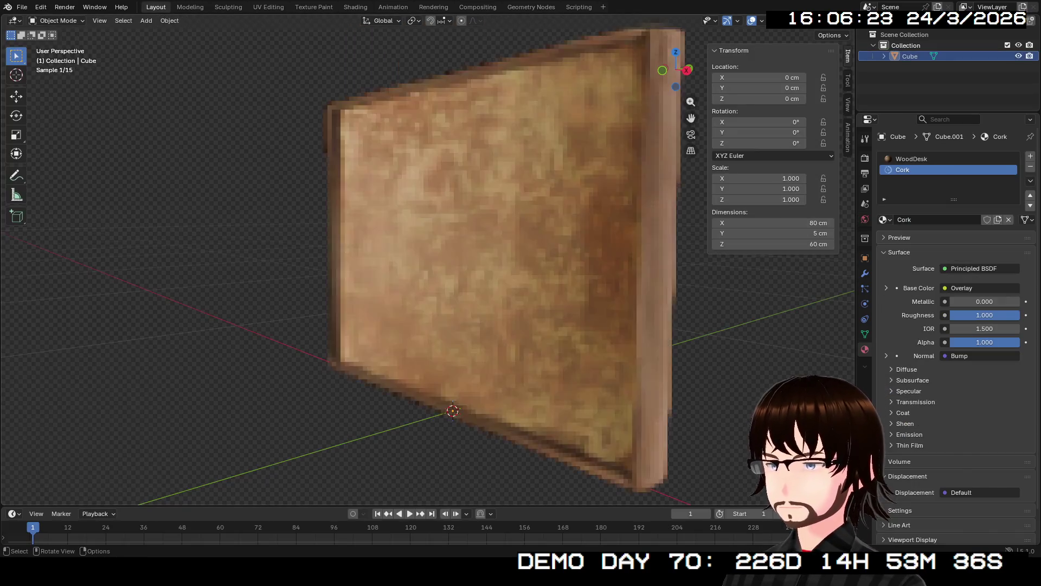
# - Re-centre and pull back the Layout viewport to frame the whole cork board
pyautogui.press('ctrl+KP_6')
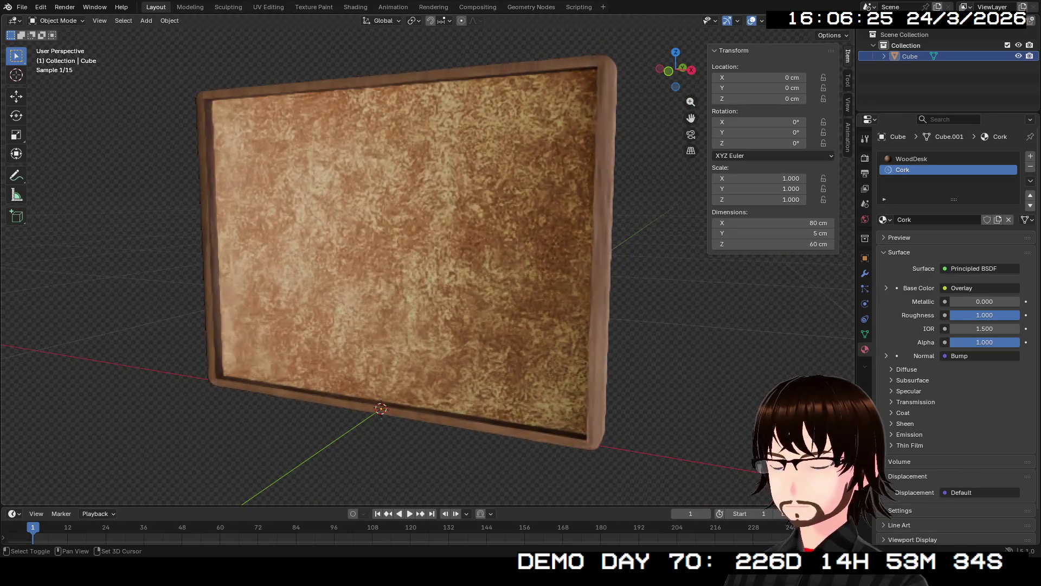
pyautogui.keyDown('ctrl'); pyautogui.moveTo(423, 260); pyautogui.dragTo(423, 304, button='middle'); pyautogui.keyUp('ctrl')
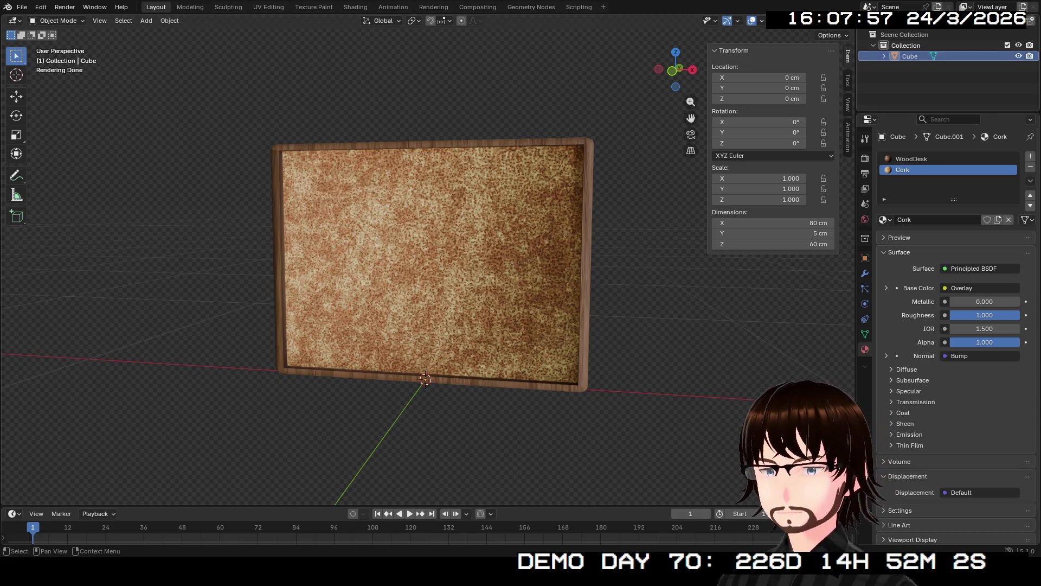
# - Check the board in Material Preview shading, then return to Rendered shading
pyautogui.click(797, 20)
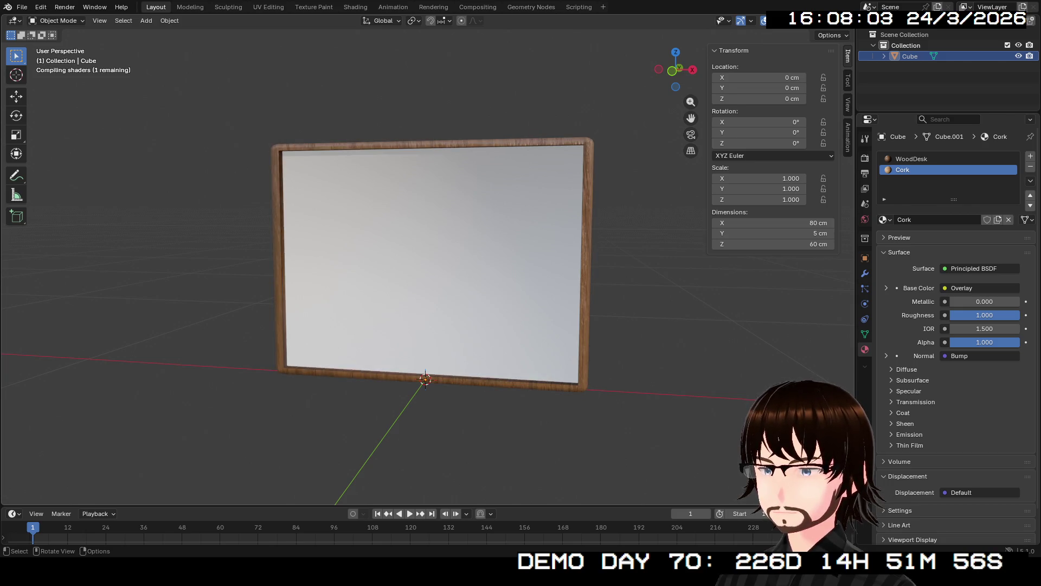
pyautogui.moveTo(433, 271)
pyautogui.mouseDown(button='middle')
pyautogui.moveTo(379, 271)
pyautogui.moveTo(478, 271)
pyautogui.moveTo(434, 271)
pyautogui.mouseUp(button='middle')
pyautogui.press('z')
pyautogui.press('8')
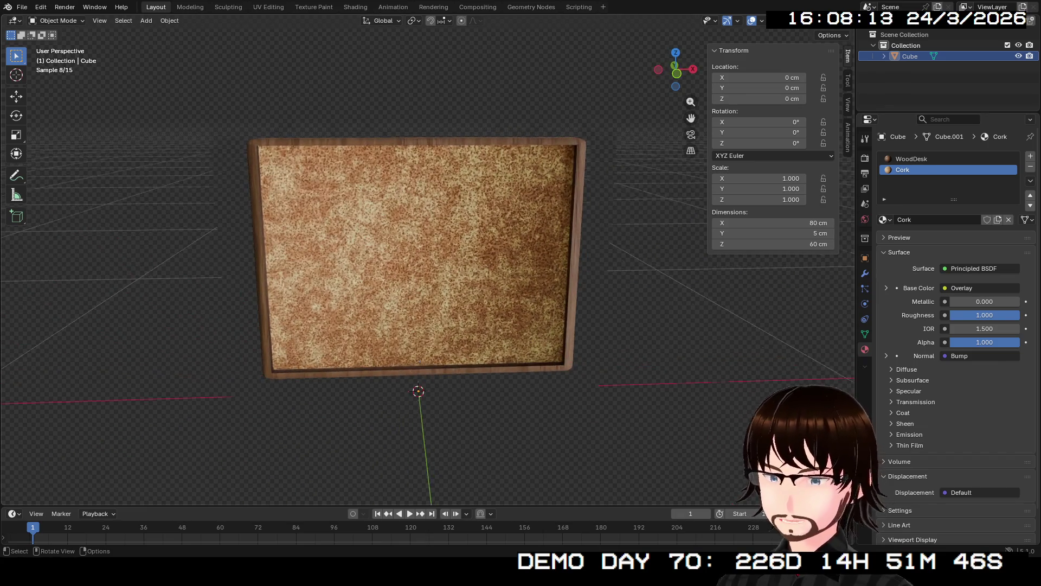
# - Save the scene as Corkboard.blend
pyautogui.scroll(3, 413, 250)
pyautogui.scroll(3, 413, 249)
pyautogui.scroll(-3, 412, 250)
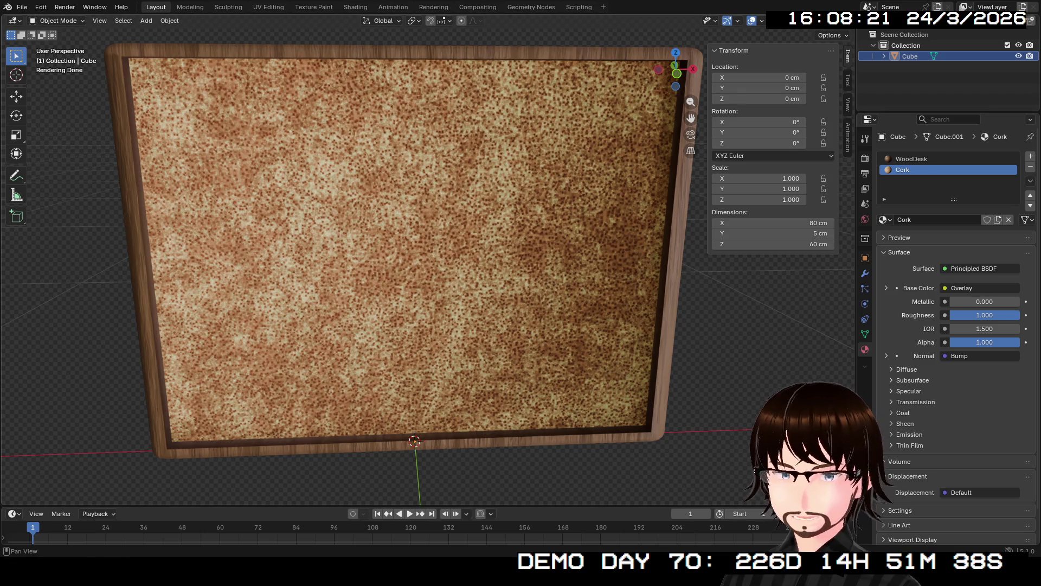
pyautogui.moveTo(412, 271); pyautogui.dragTo(325, 263, button='middle')
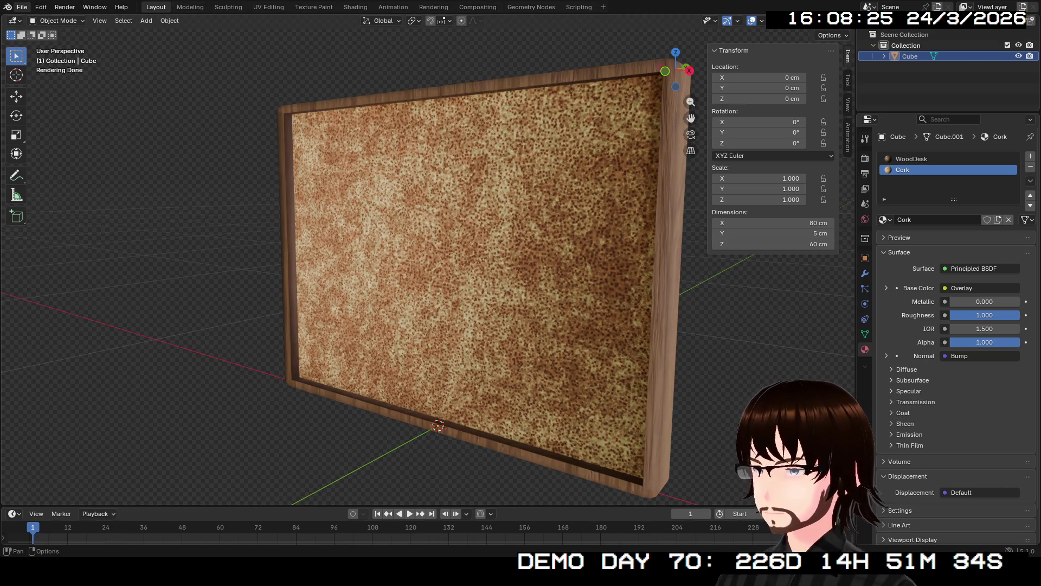
pyautogui.click(22, 7)
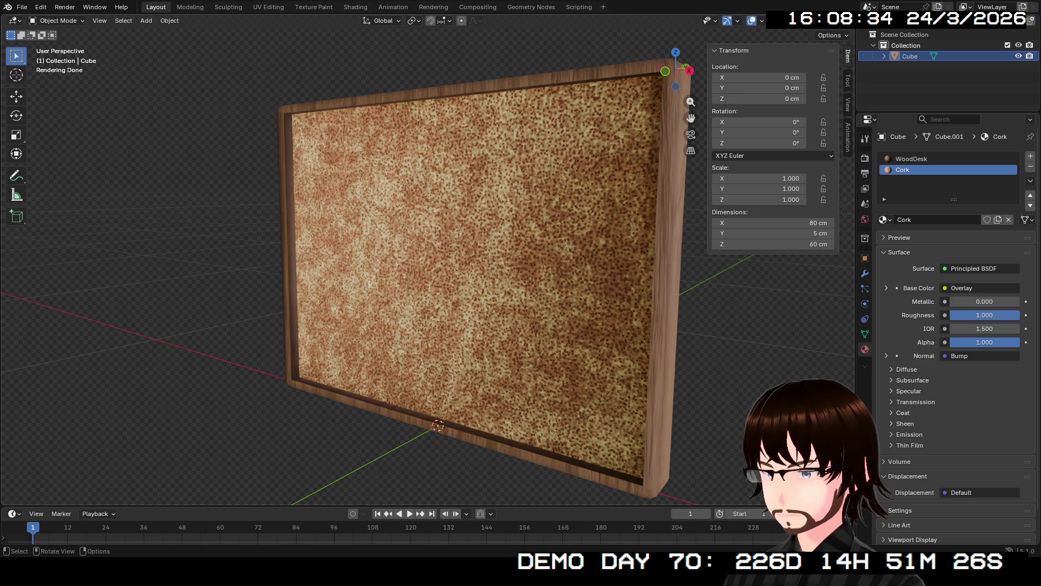
pyautogui.hotkey('ctrl', 's')
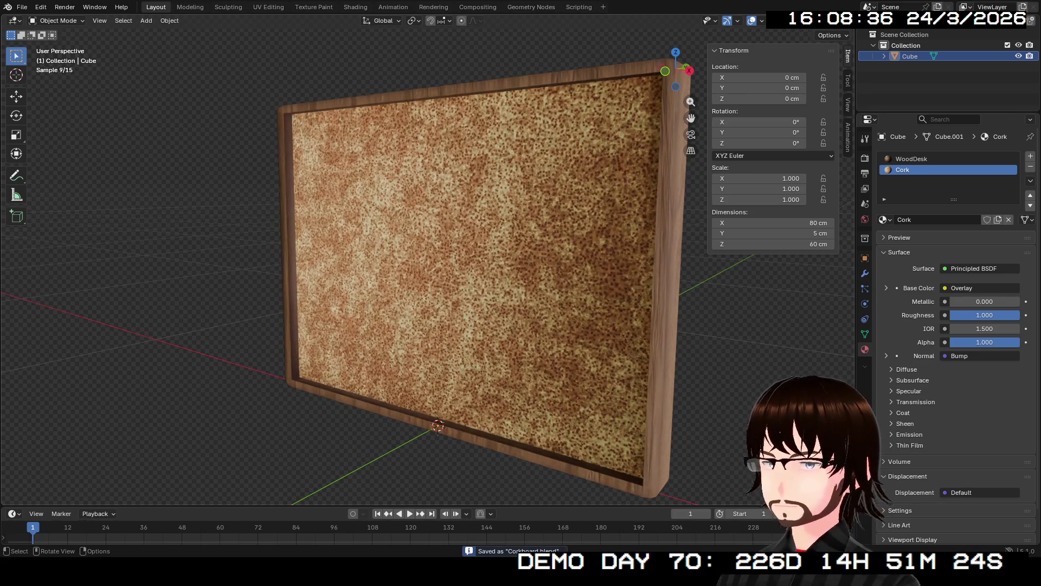